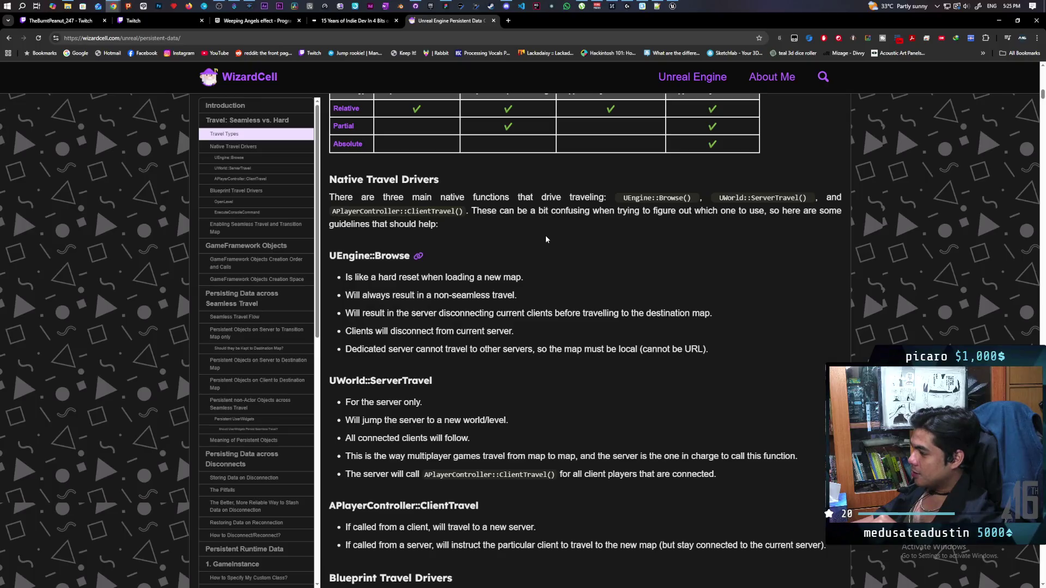
# Stop the simulation and launch a two-client play test of the lobby.
pyautogui.click(999, 20)
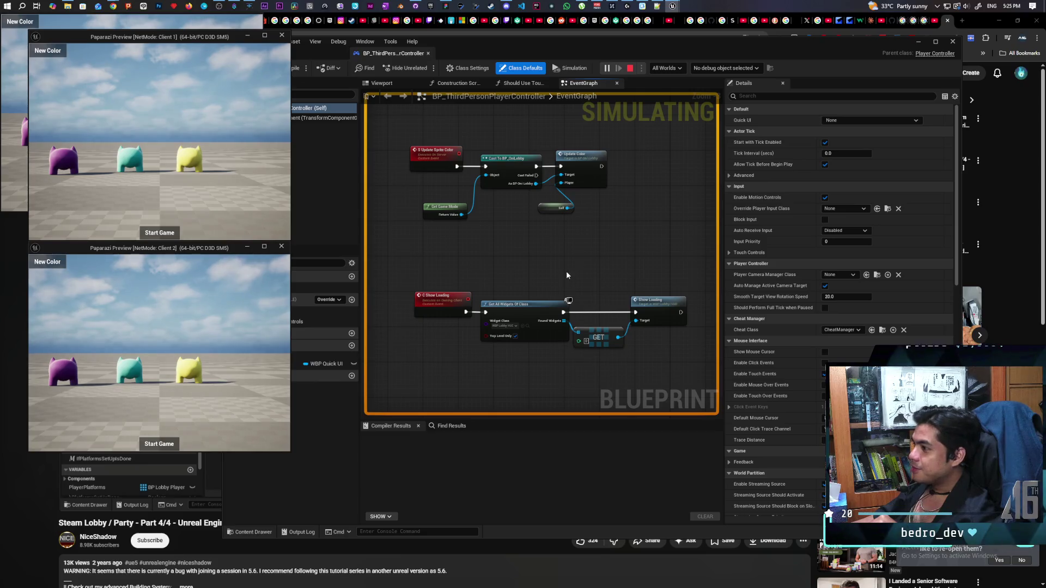
pyautogui.click(630, 70)
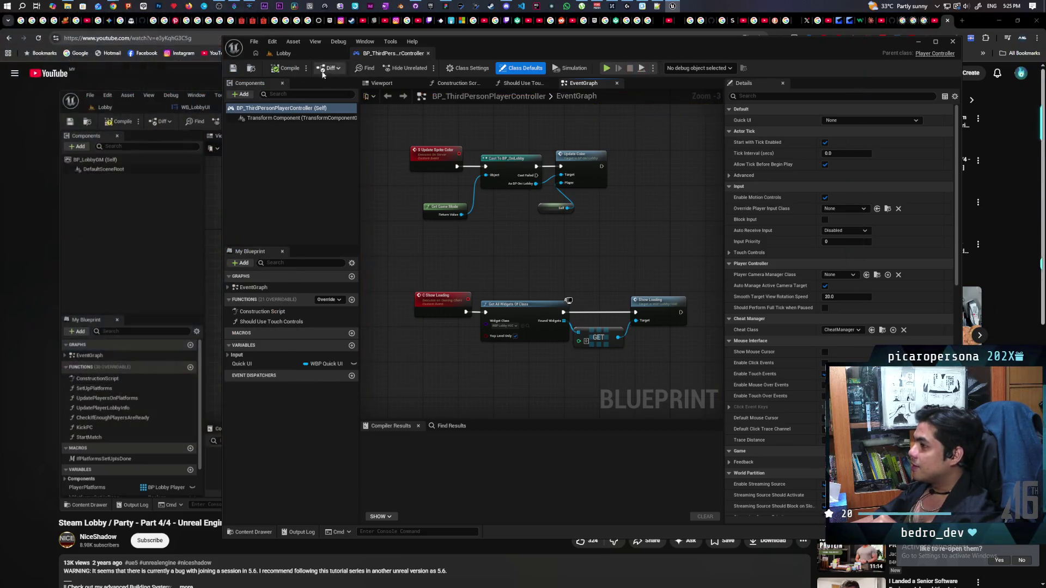
pyautogui.click(426, 68)
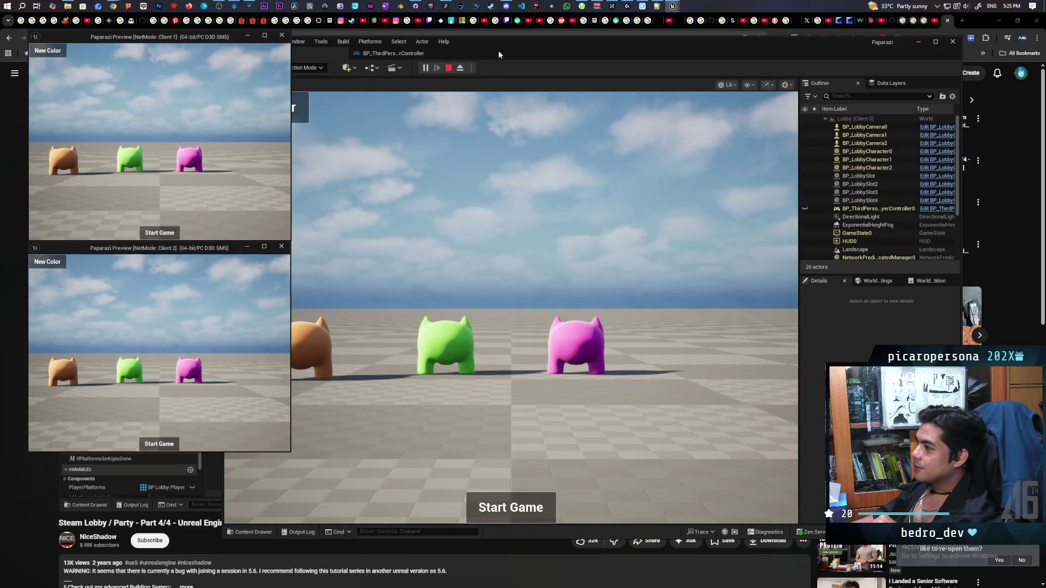
pyautogui.moveTo(498, 55)
pyautogui.mouseDown()
pyautogui.moveTo(585, 45)
pyautogui.moveTo(565, 46)
pyautogui.mouseUp()
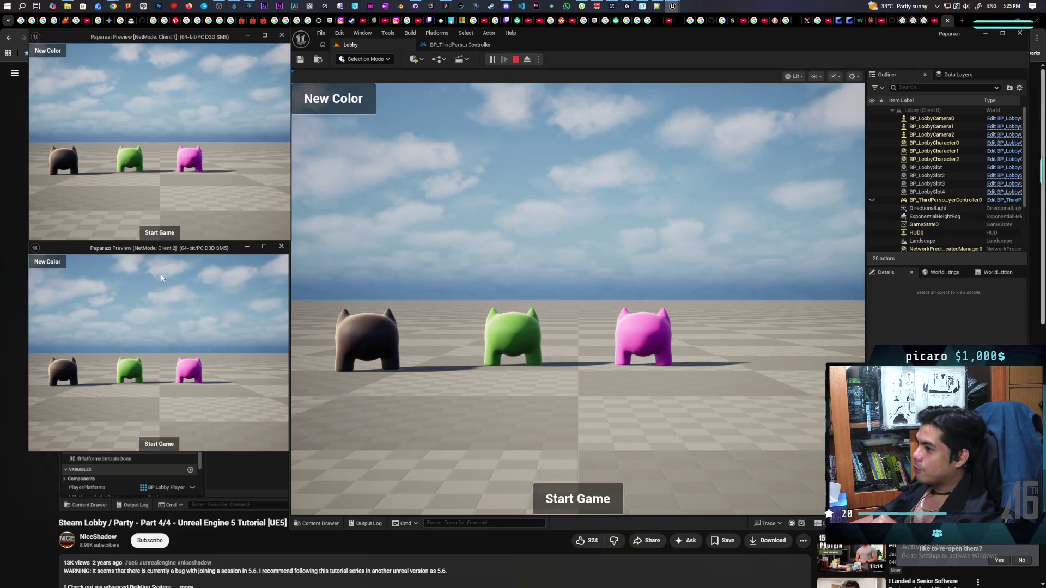
# Recolour the middle and third lobby characters, the third to blue, then start the game.
pyautogui.click(61, 51)
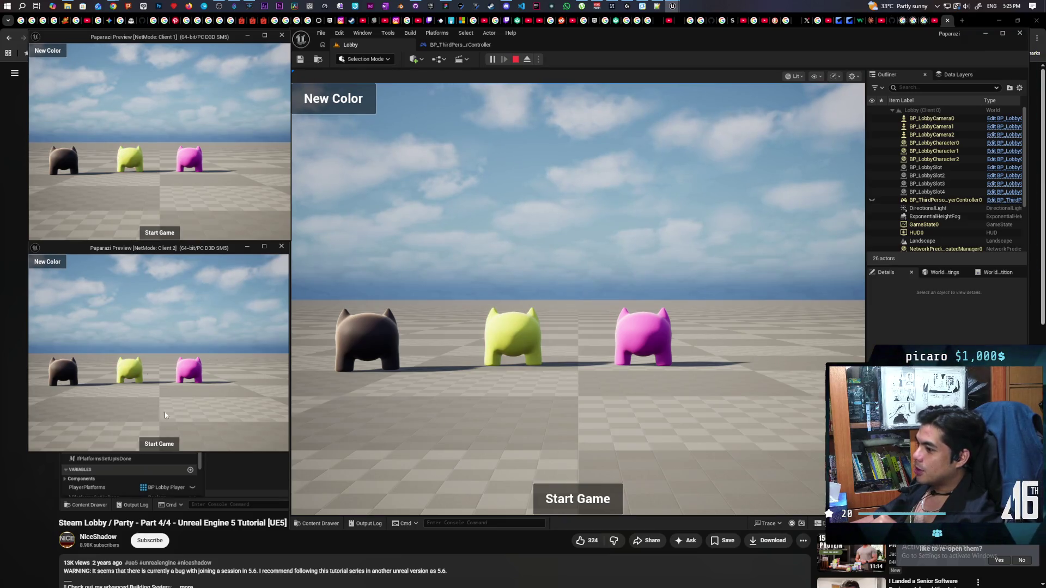
pyautogui.click(61, 267)
pyautogui.click(62, 266)
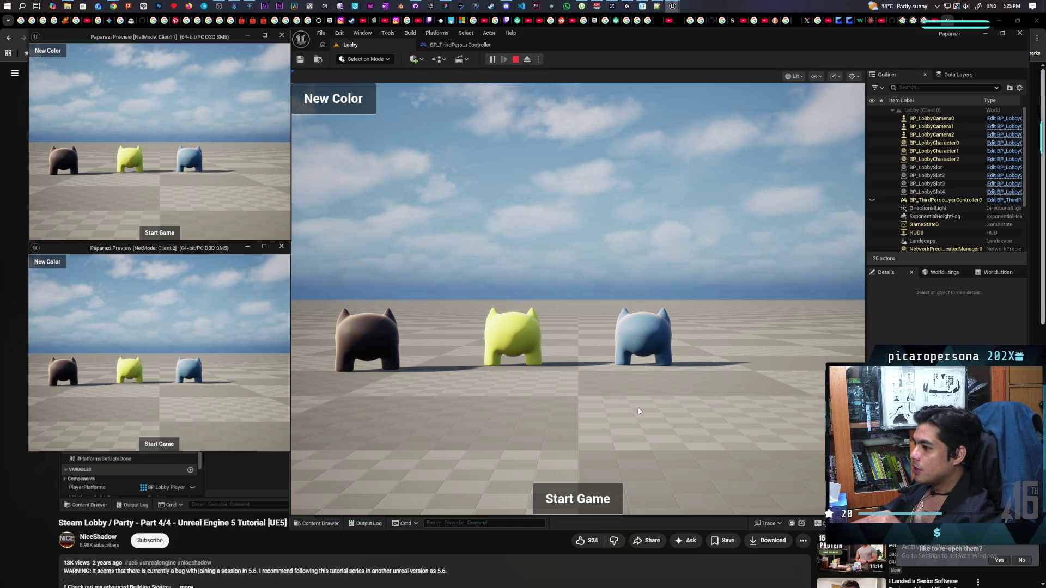
pyautogui.click(577, 500)
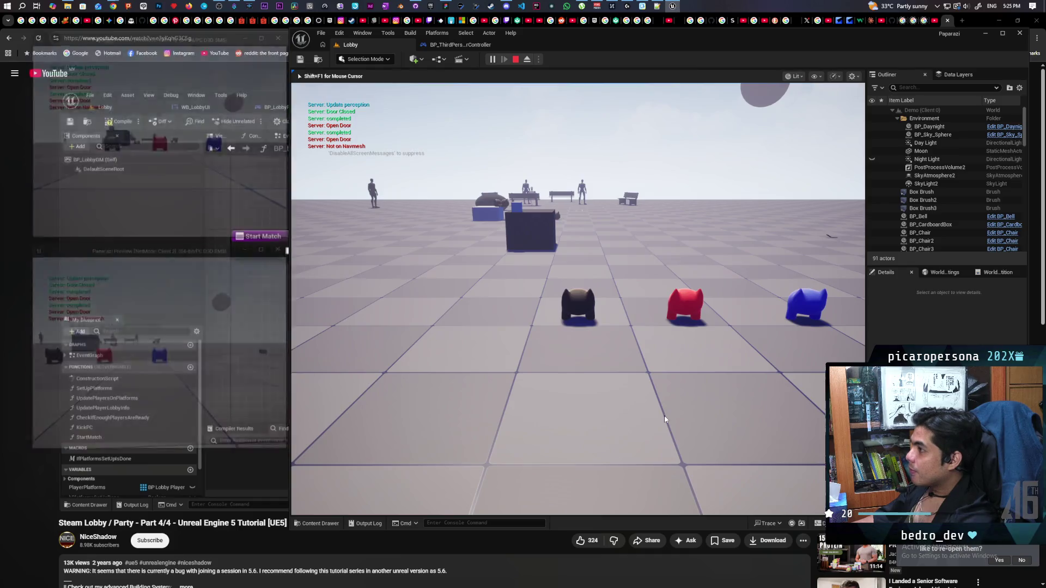
# End the play session and switch to the WizardCell article on persistent data.
pyautogui.press('Escape')
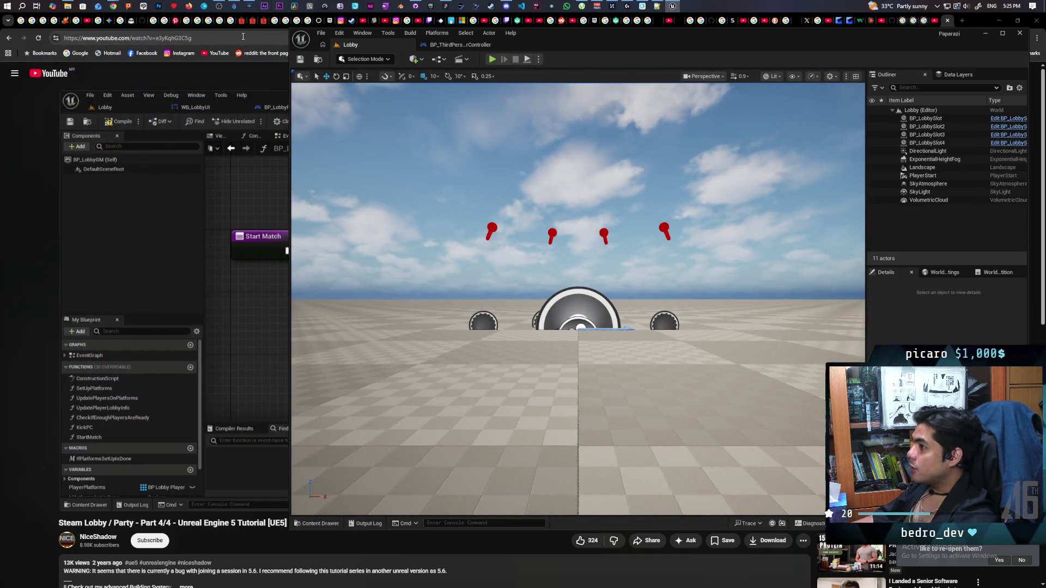
pyautogui.moveTo(114, 6)
pyautogui.click(581, 36)
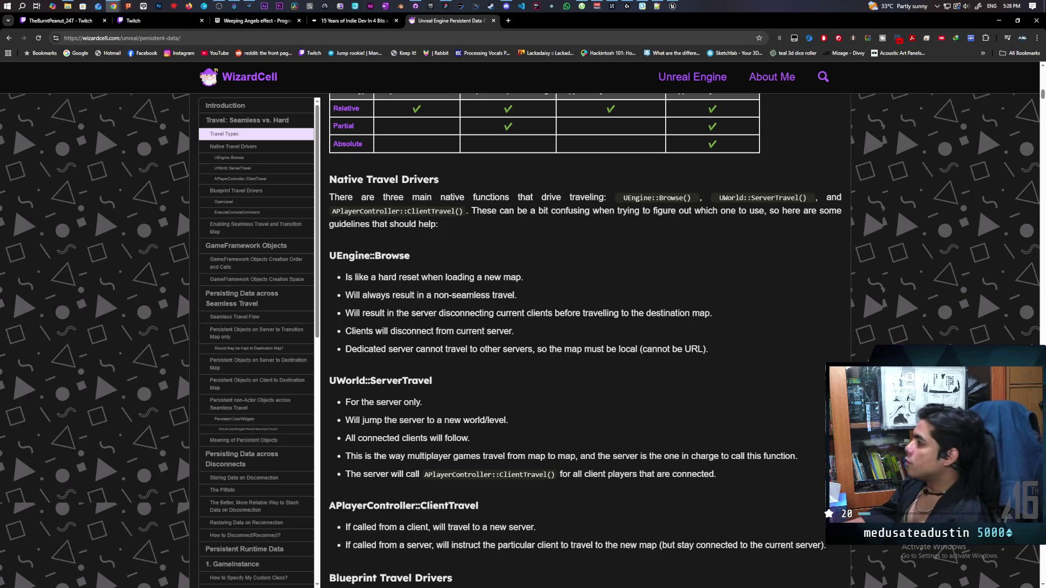
# Open the BP_OniGamemode blueprint from the Content Drawer.
pyautogui.click(674, 7)
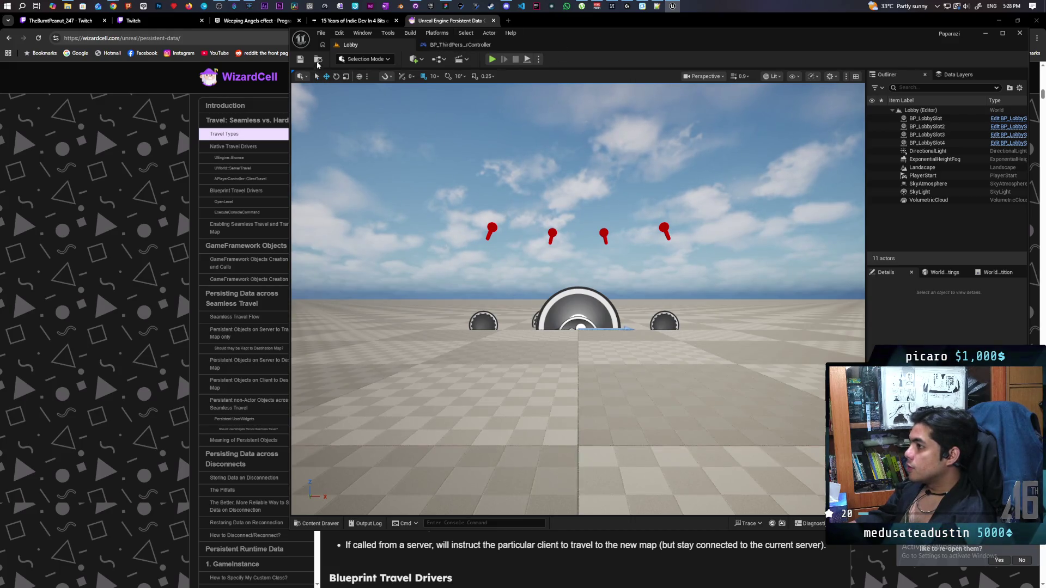
pyautogui.click(318, 60)
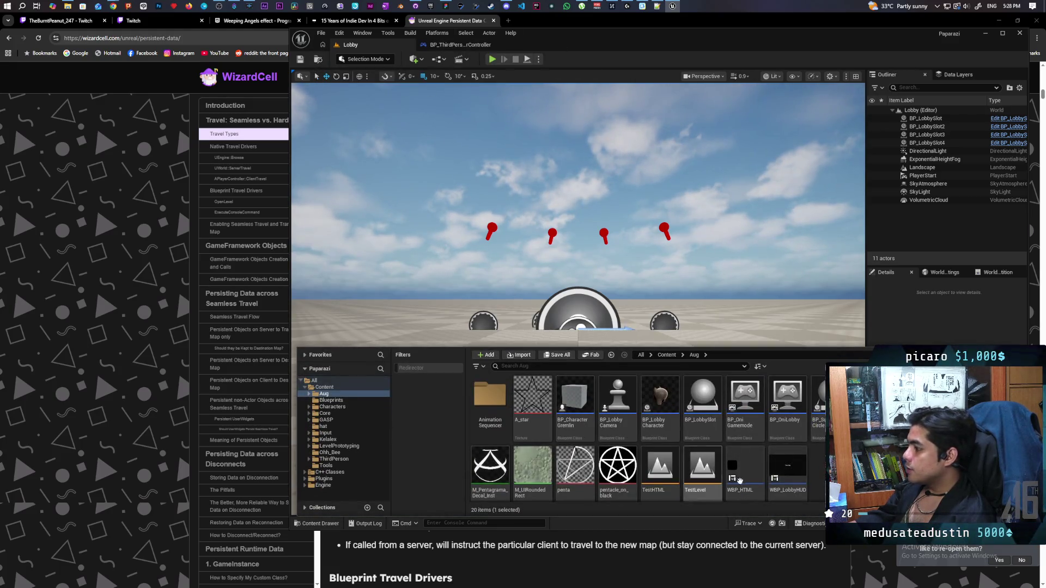
pyautogui.click(743, 404)
pyautogui.doubleClick(742, 405)
# Centre the OnPostLogin and OnLogout nodes in the Event Graph and inspect Spawn Player.
pyautogui.scroll(-8, 592, 163)
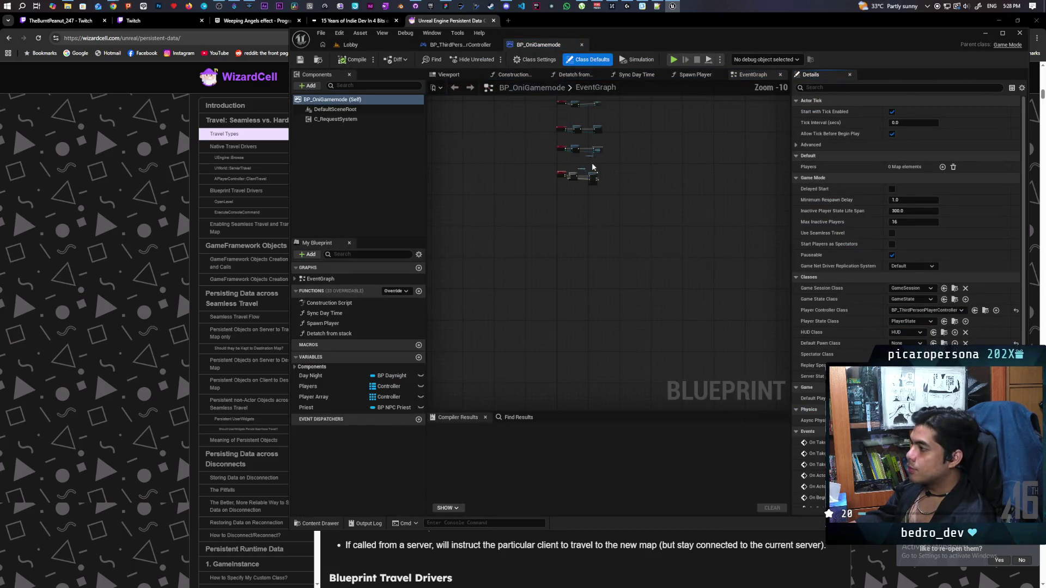
pyautogui.moveTo(592, 162); pyautogui.dragTo(621, 307)
pyautogui.scroll(8, 620, 306)
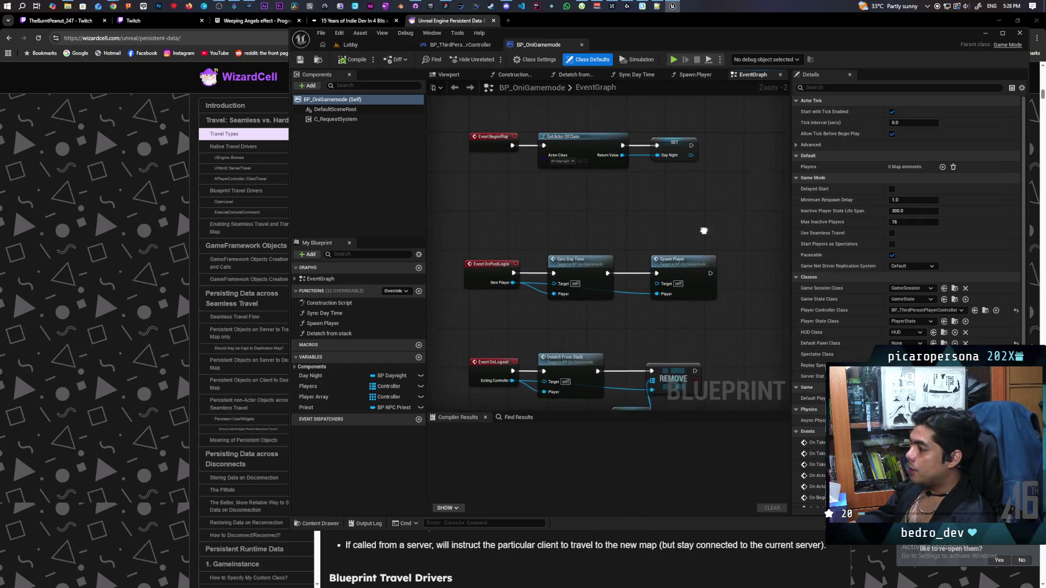
pyautogui.scroll(-5, 624, 222)
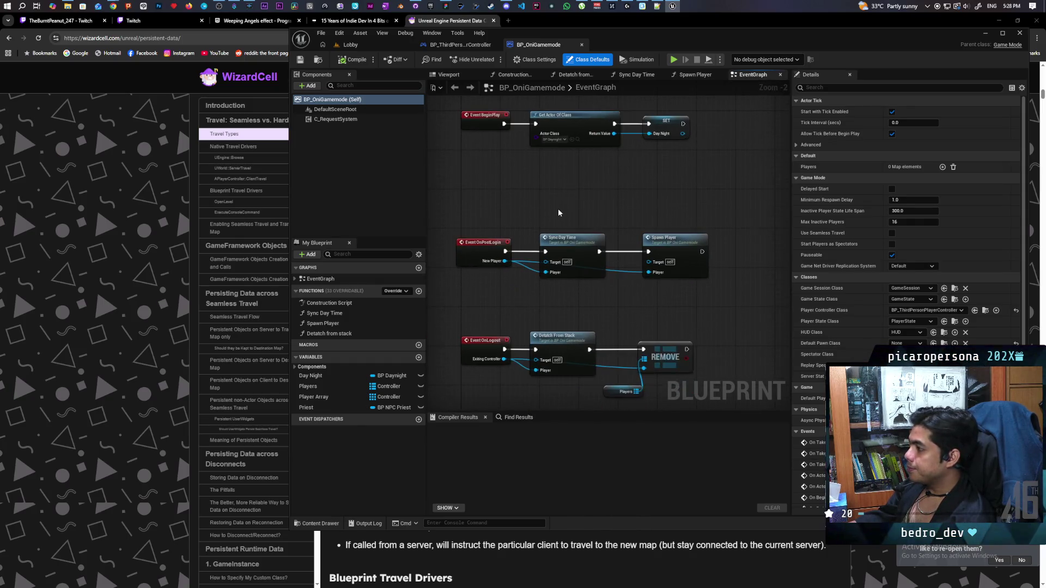
pyautogui.moveTo(534, 223); pyautogui.dragTo(511, 273)
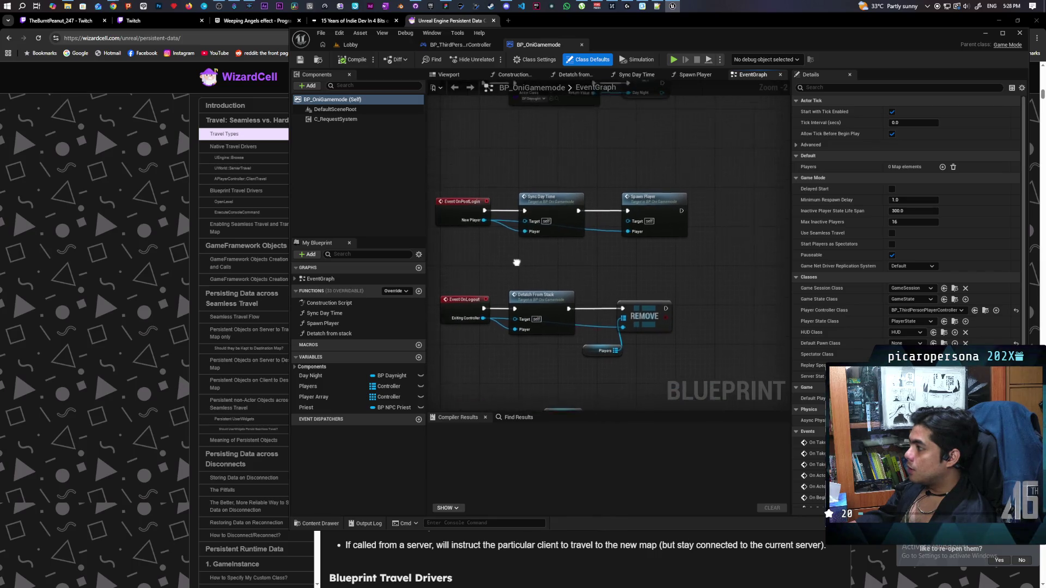
pyautogui.click(659, 232)
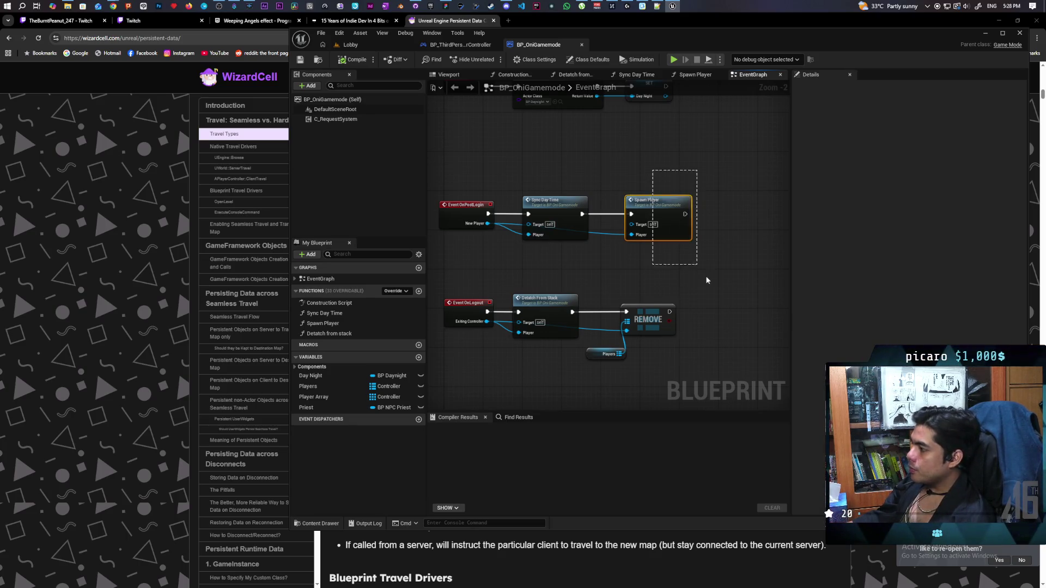
pyautogui.moveTo(618, 238); pyautogui.dragTo(642, 246)
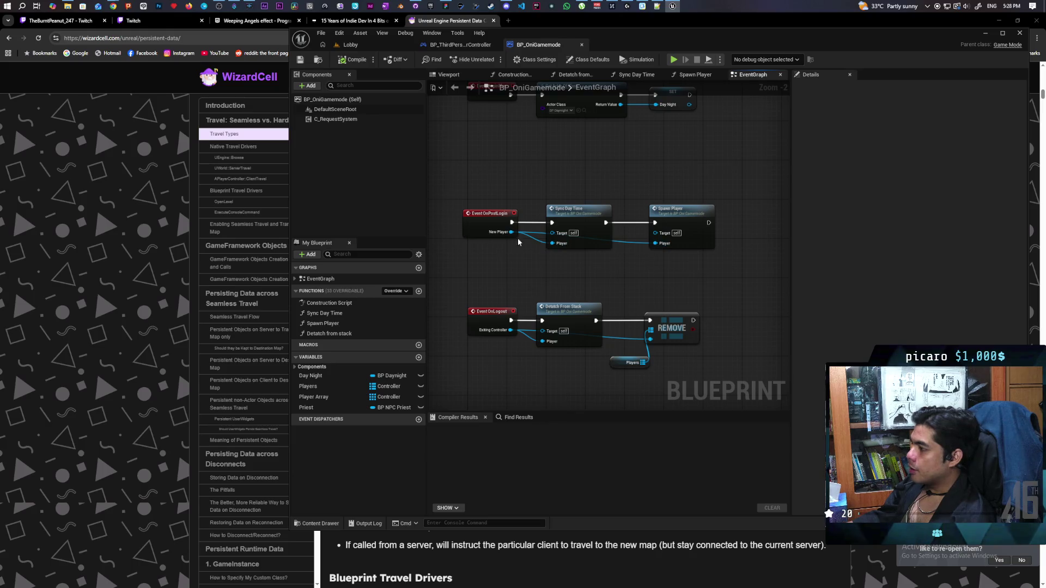
pyautogui.click(495, 224)
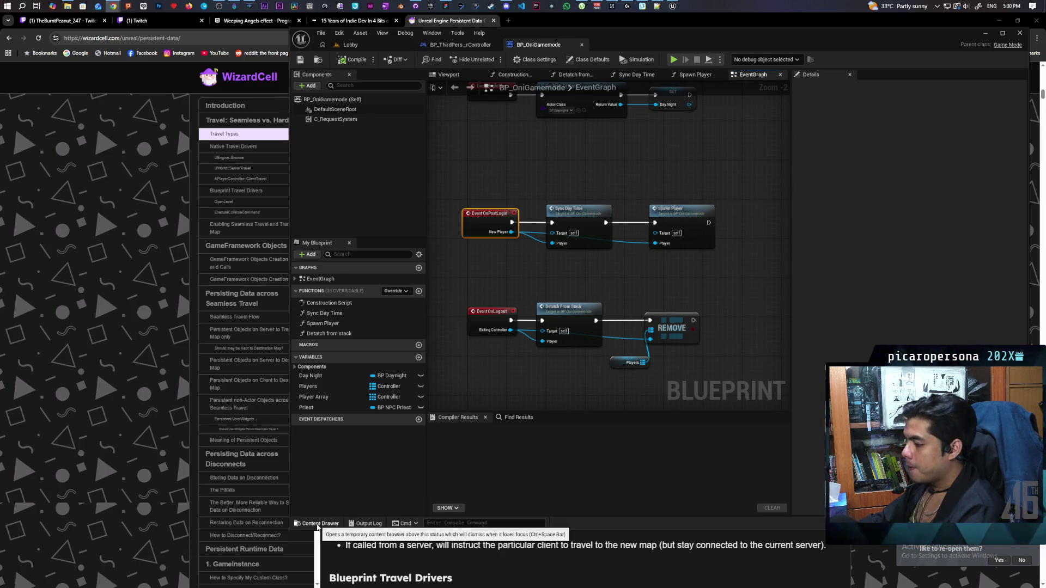
# Search the top Content folder for 'game instance' and select BP_AF_GameInstance.
pyautogui.click(318, 525)
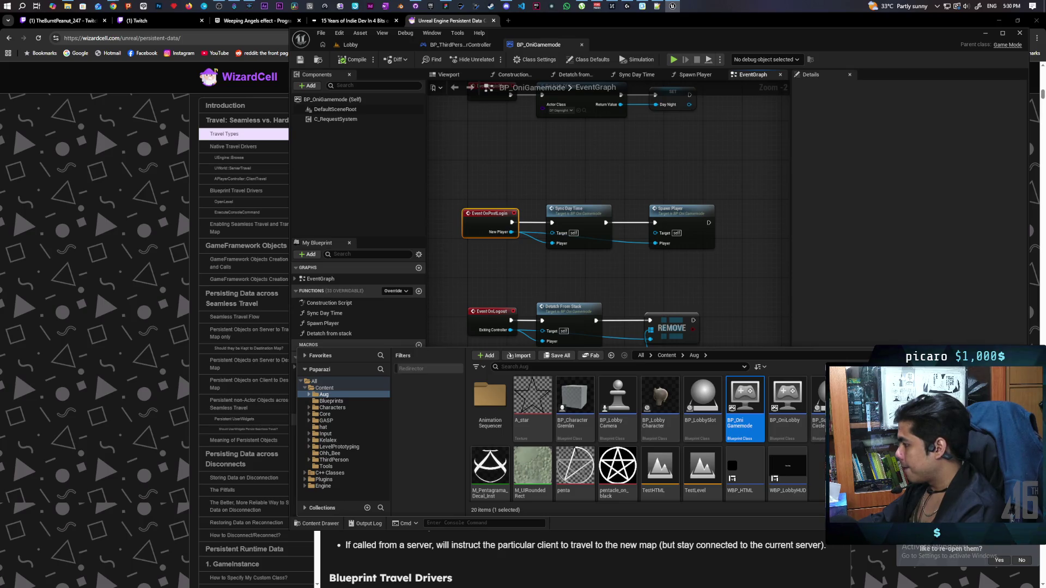
pyautogui.click(666, 355)
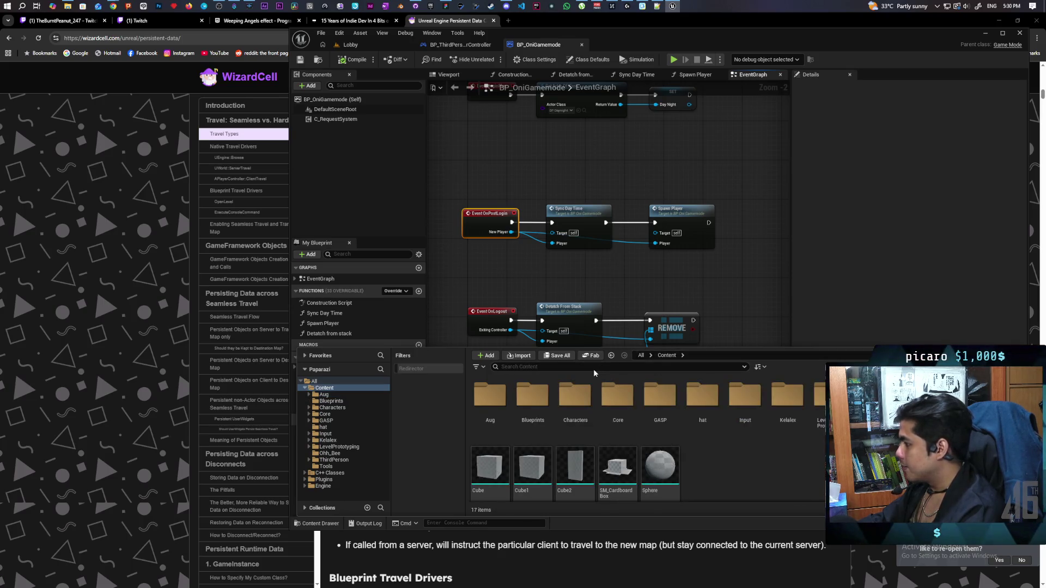
pyautogui.click(593, 368)
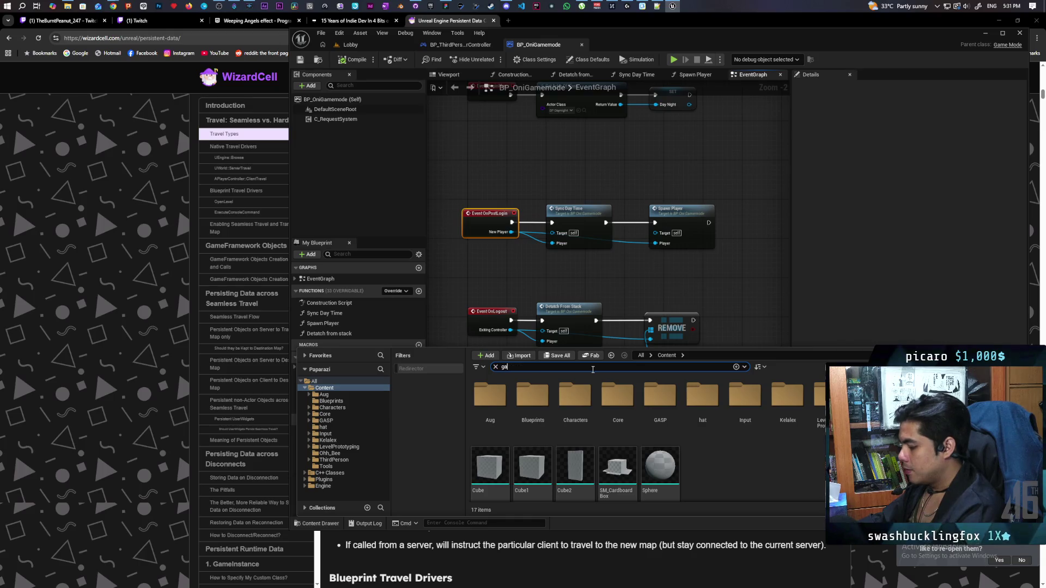
pyautogui.write('gamr in')
pyautogui.press('BackSpace')
pyautogui.press('BackSpace')
pyautogui.press('BackSpace')
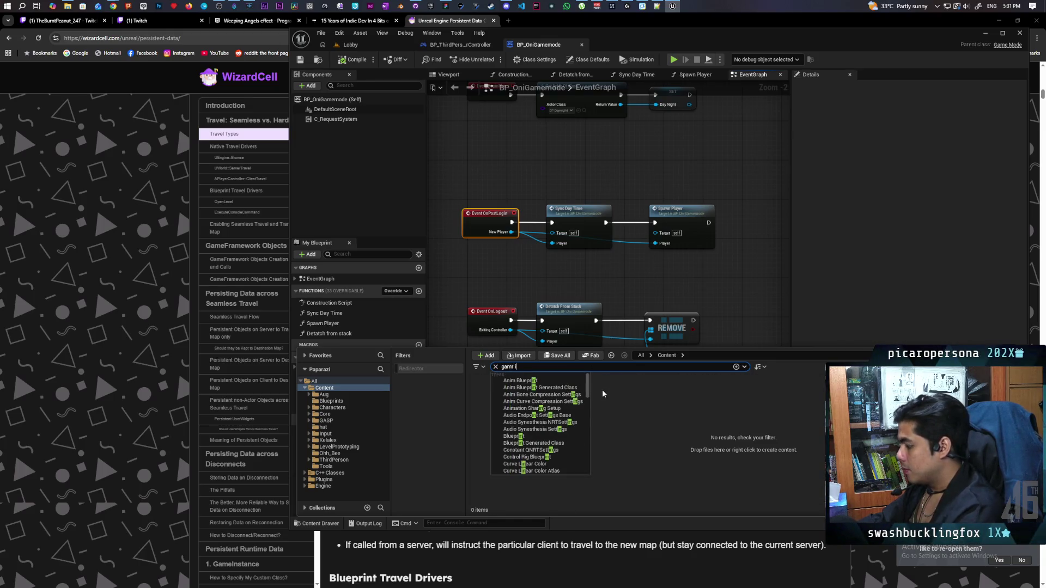
pyautogui.write('e')
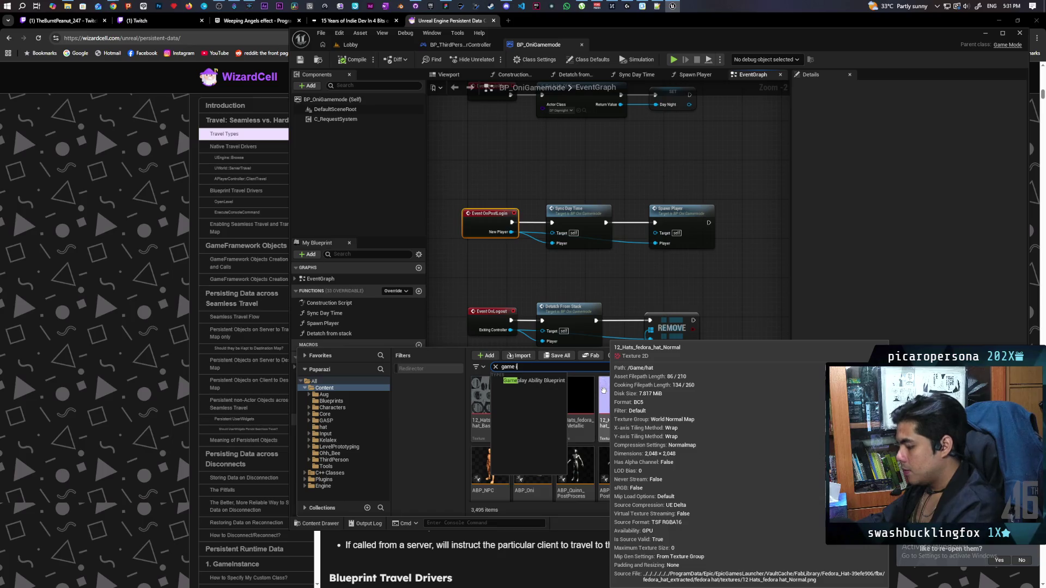
pyautogui.write(' inst')
pyautogui.write('a')
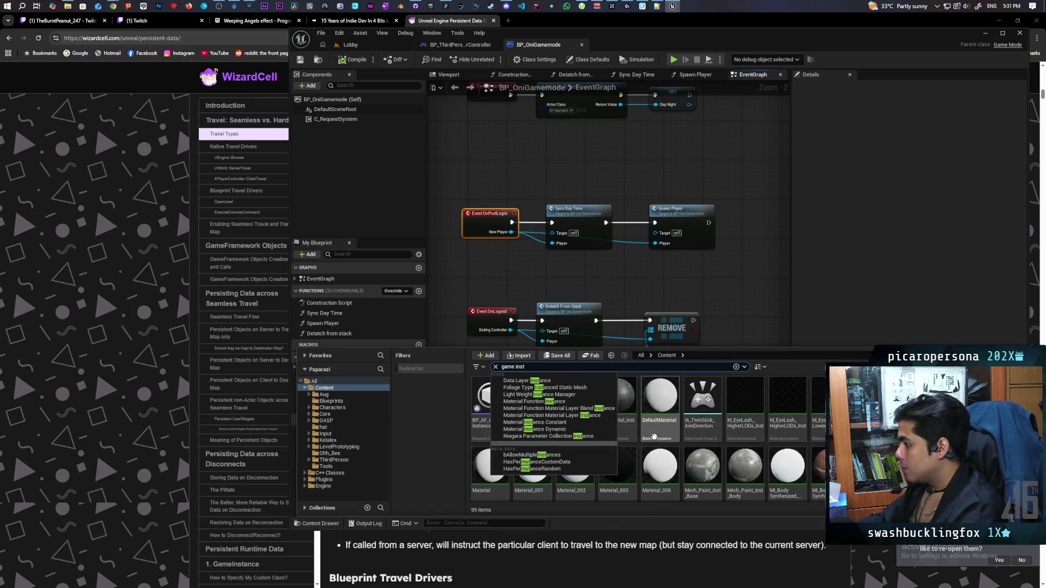
pyautogui.write('nce')
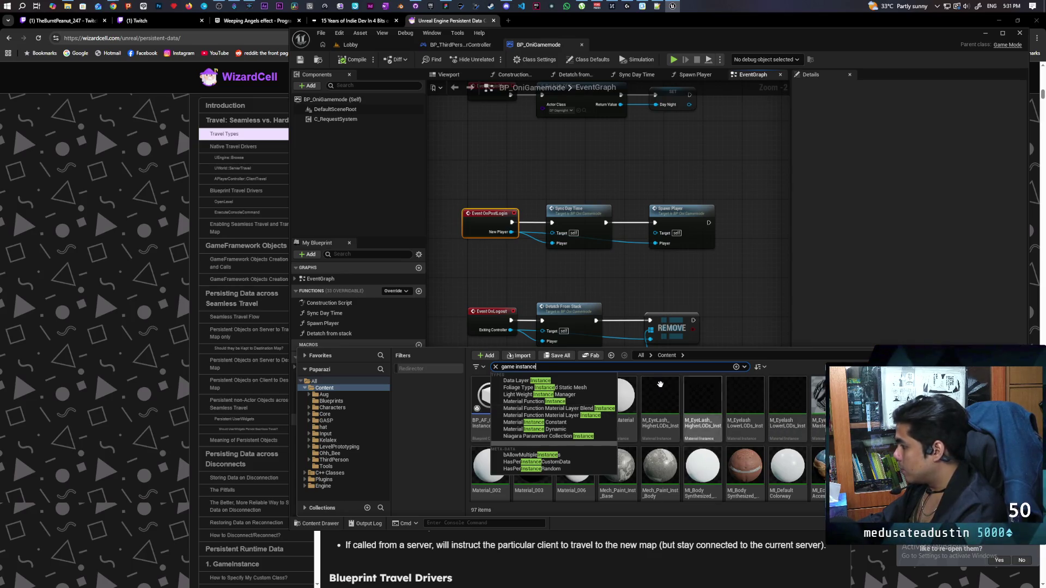
pyautogui.press('Escape')
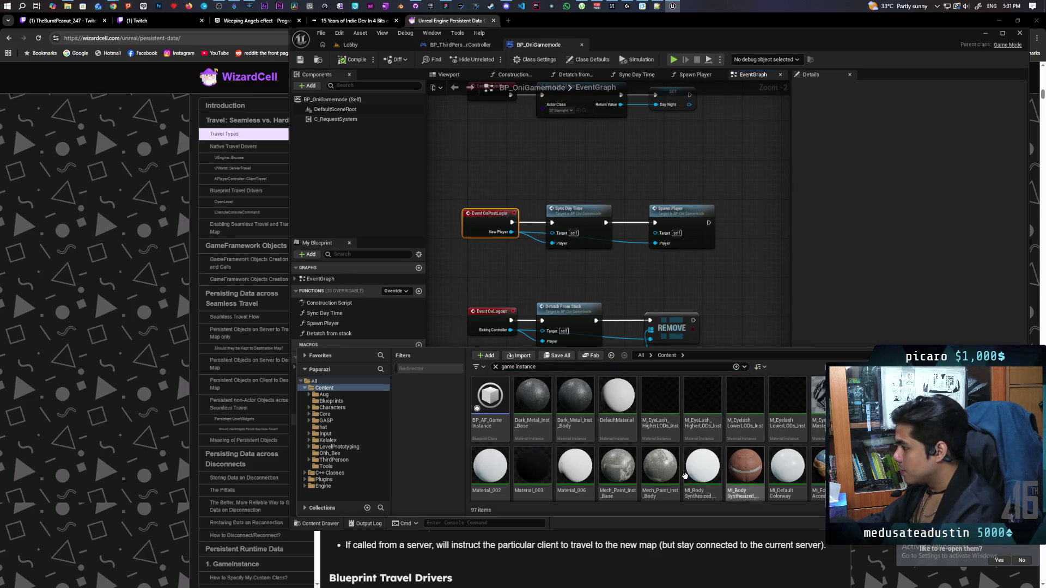
pyautogui.moveTo(531, 478)
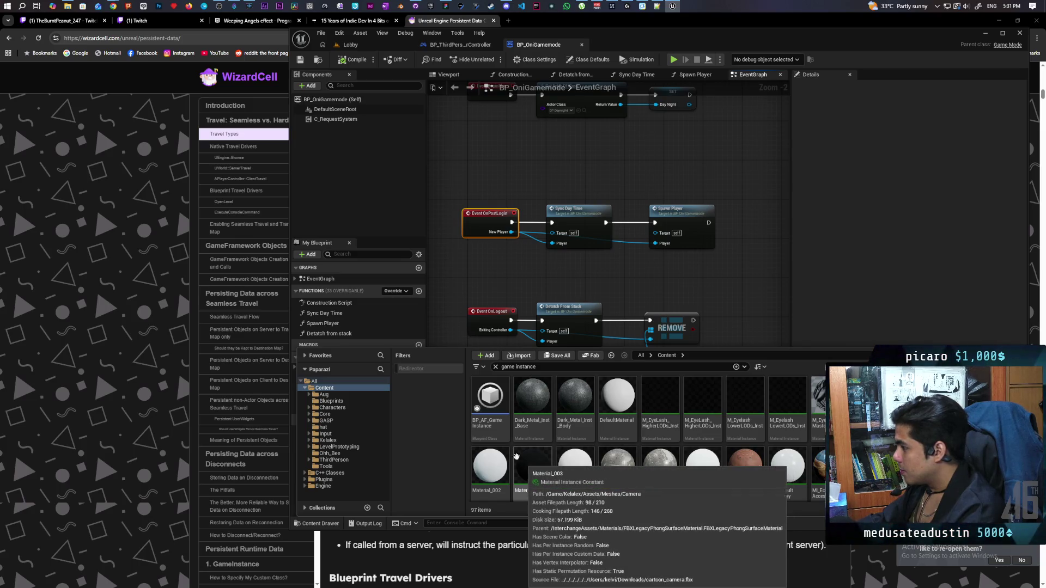
pyautogui.moveTo(488, 424)
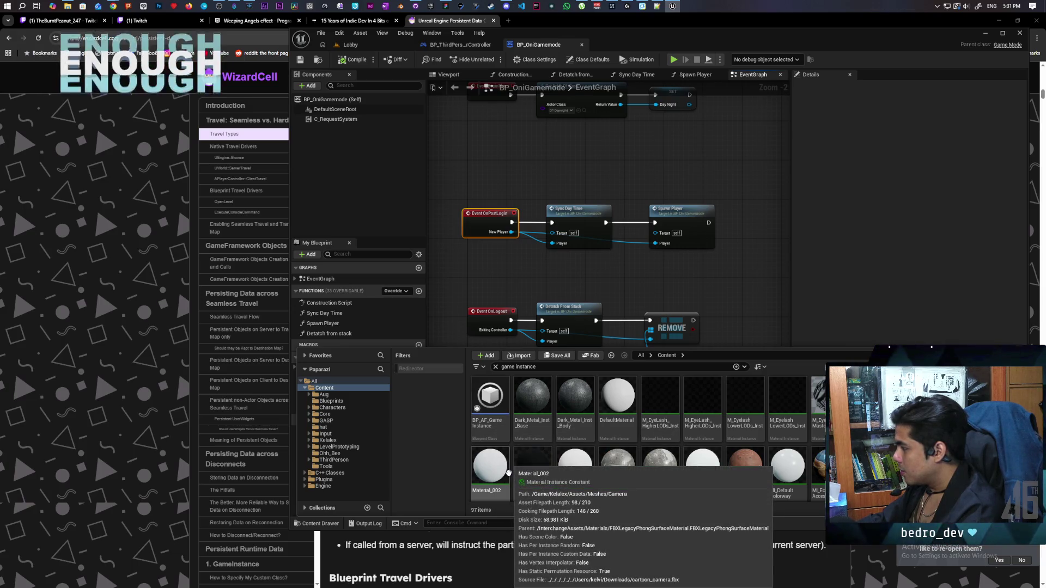
pyautogui.click(497, 395)
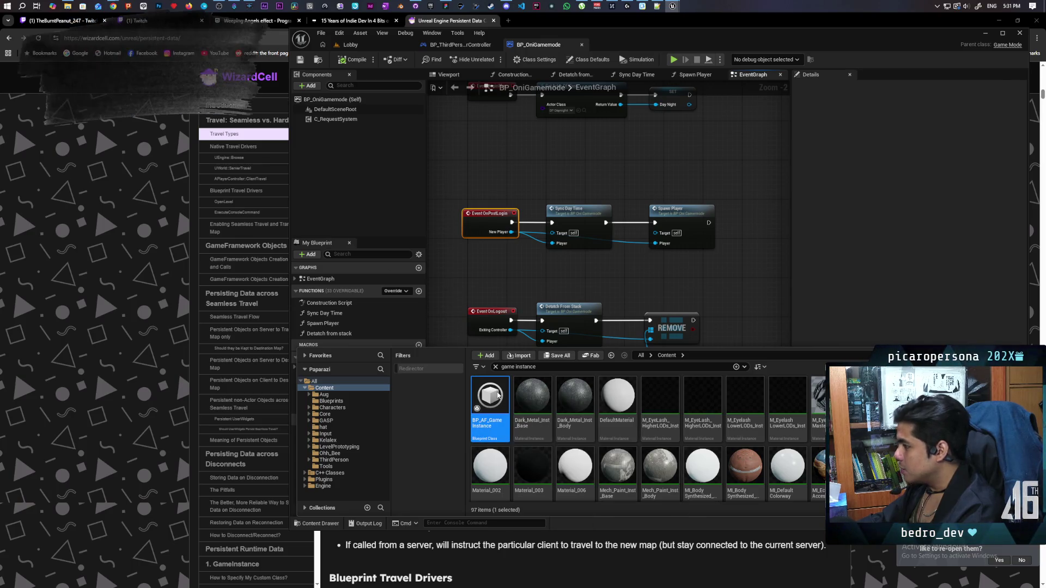
# Open BP_AF_GameInstance and pan around its Event Graph node clusters.
pyautogui.doubleClick(497, 394)
pyautogui.scroll(-8, 553, 333)
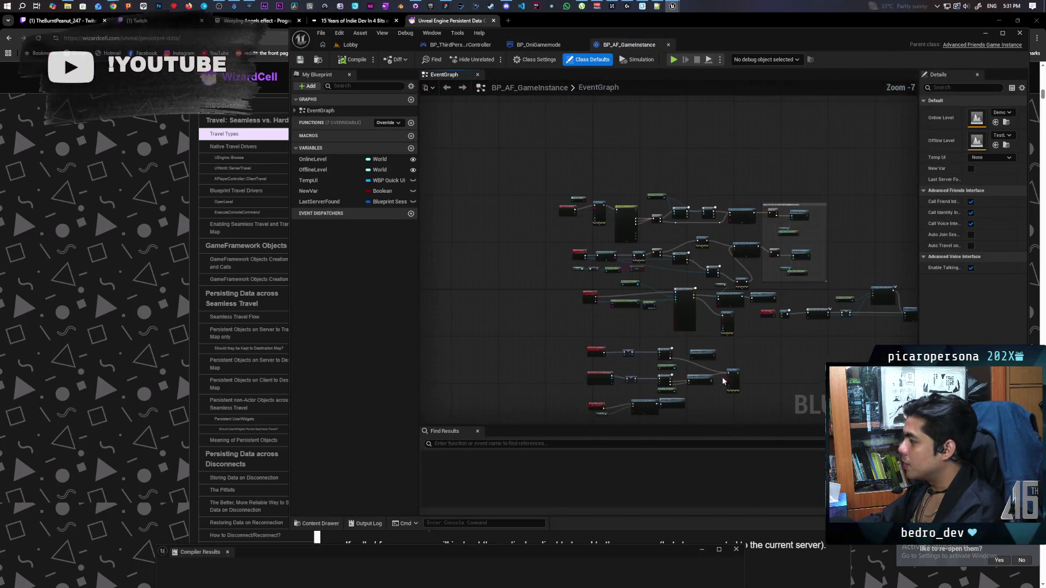
pyautogui.scroll(2, 722, 380)
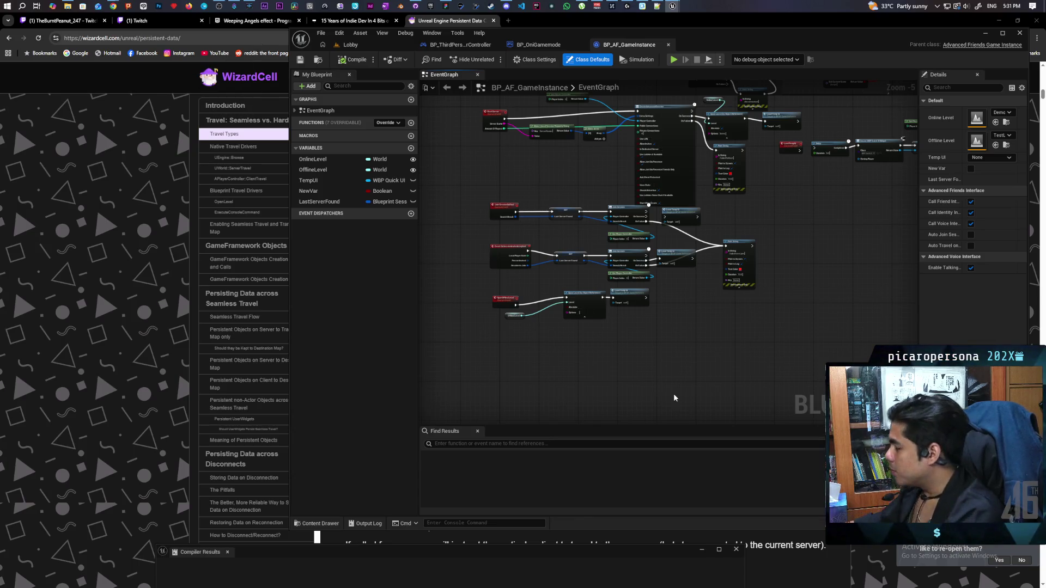
pyautogui.moveTo(674, 397)
pyautogui.mouseDown()
pyautogui.moveTo(581, 336)
pyautogui.moveTo(569, 271)
pyautogui.moveTo(542, 303)
pyautogui.moveTo(517, 308)
pyautogui.mouseUp()
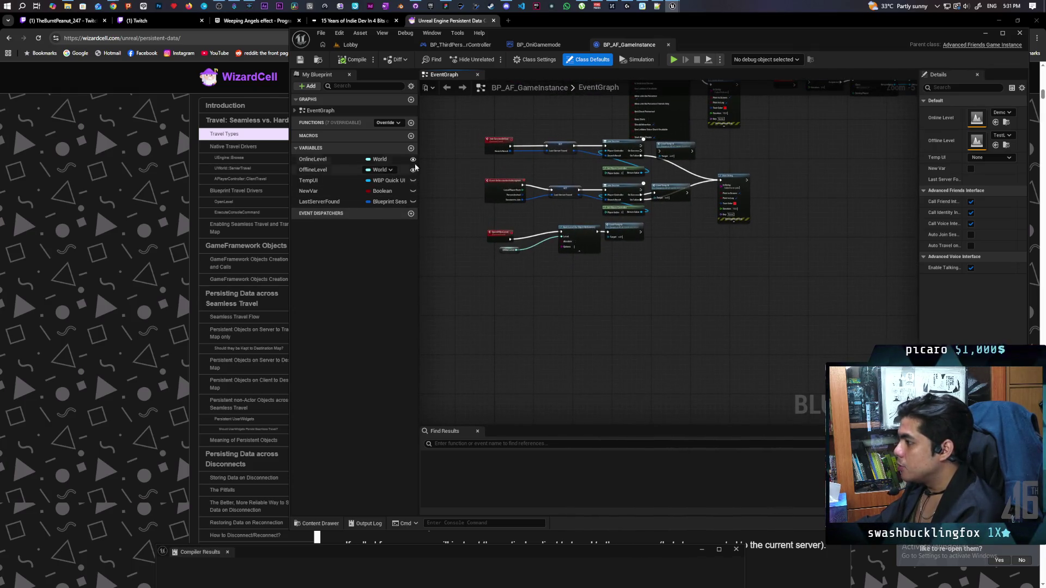
# Add a Vector variable named Player Color to the game instance.
pyautogui.click(411, 148)
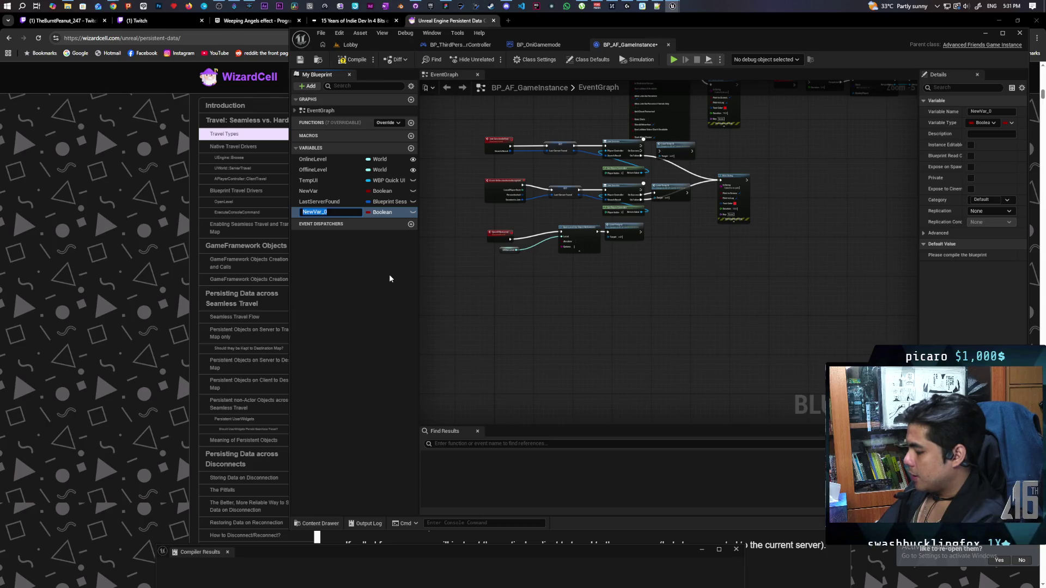
pyautogui.write('Pl')
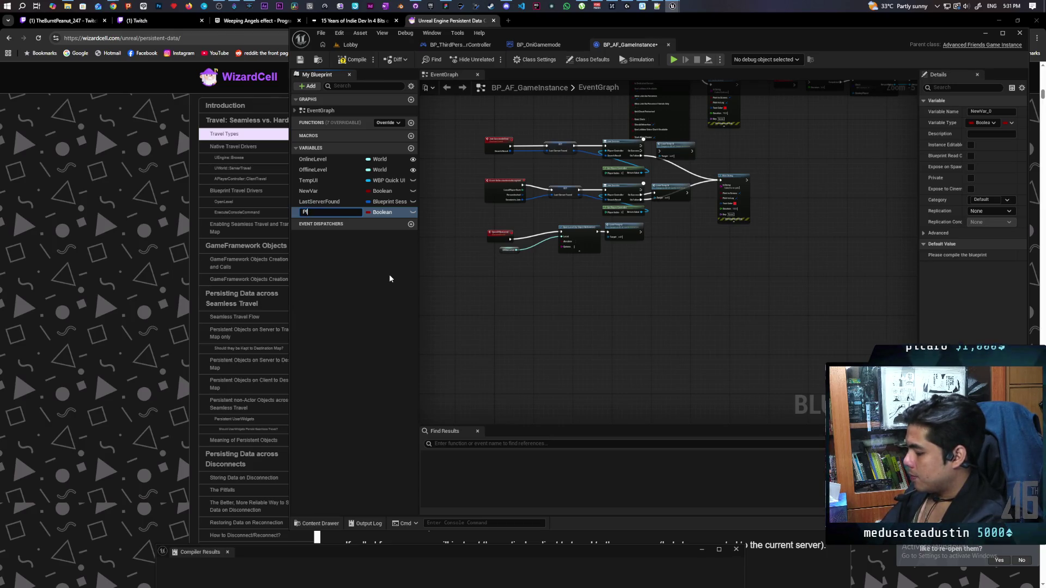
pyautogui.write('ayer Co')
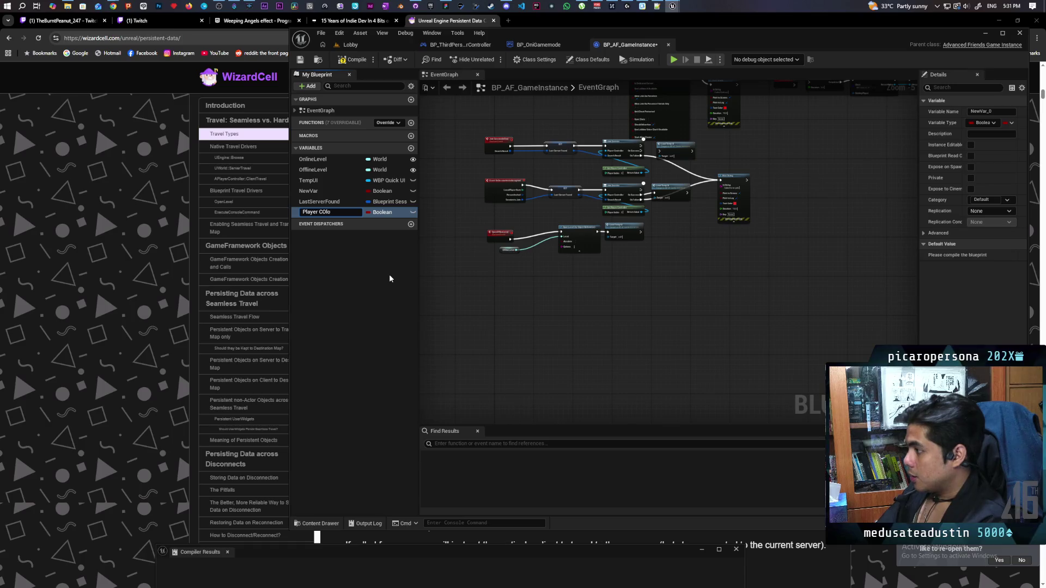
pyautogui.write('lor')
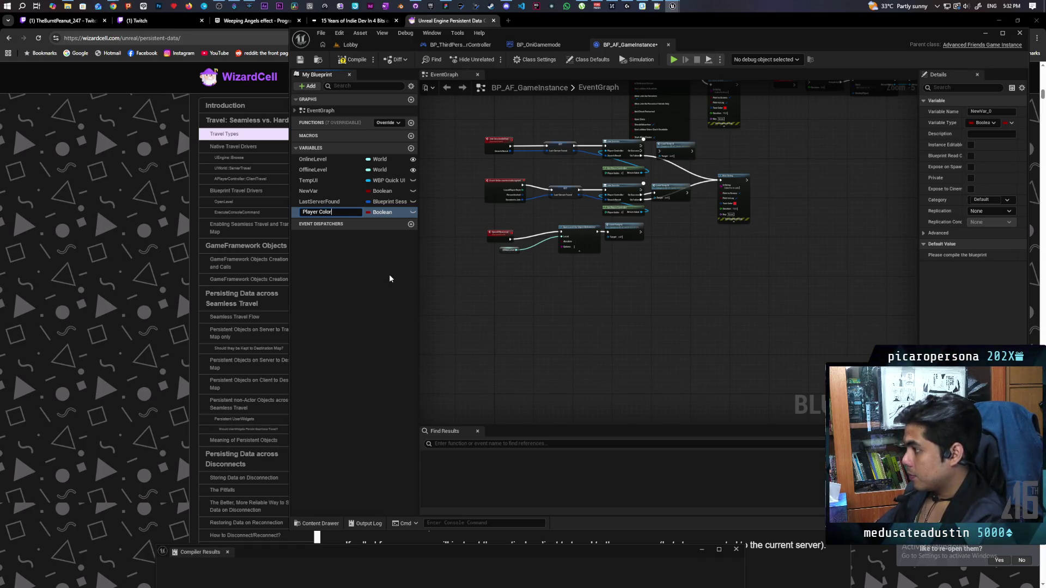
pyautogui.press('Return')
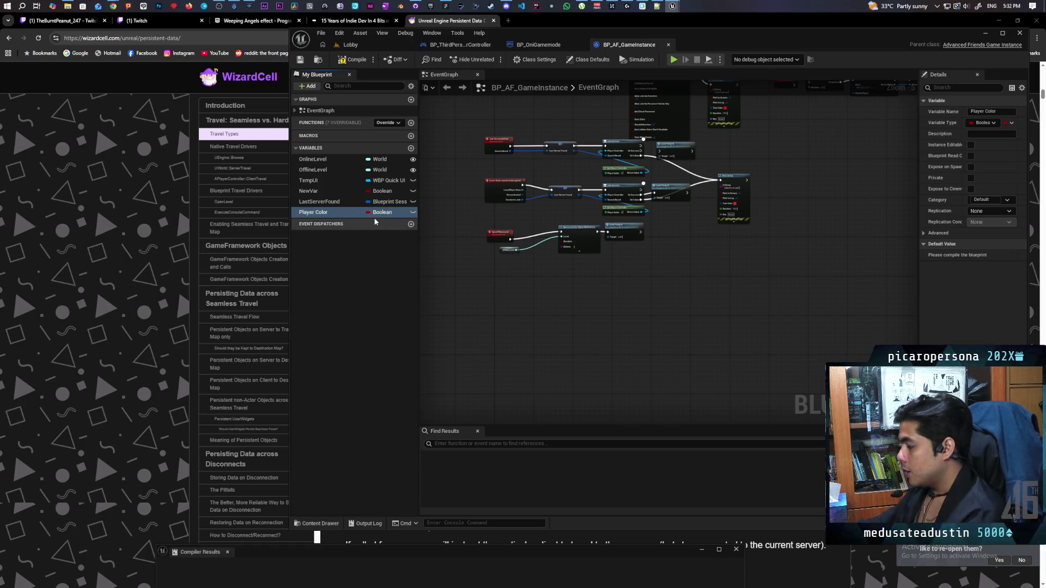
pyautogui.click(382, 212)
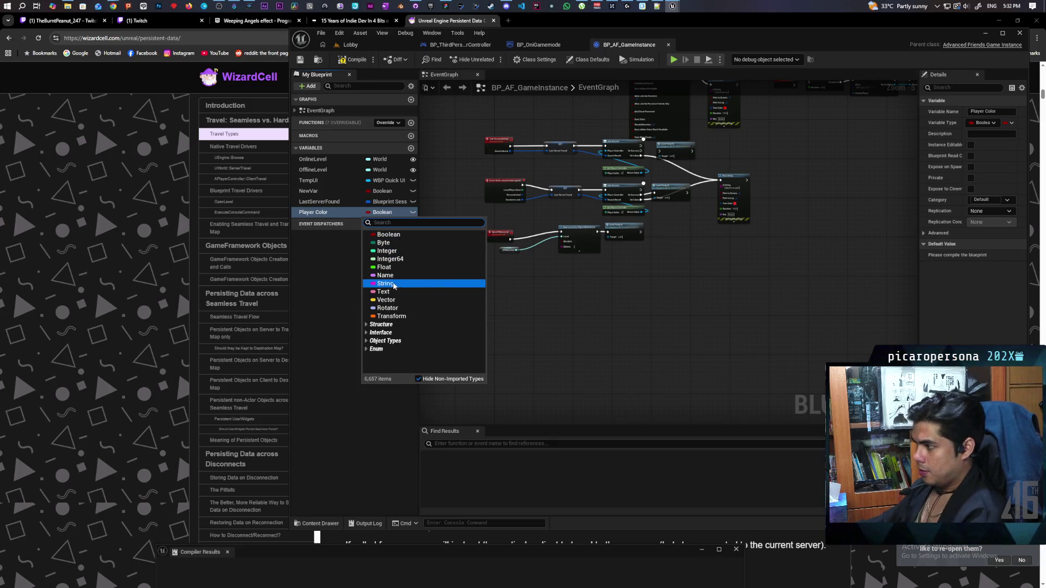
pyautogui.click(386, 300)
# Compile, set Player Color's default to 250, 0, 0.8, and recompile.
pyautogui.click(354, 59)
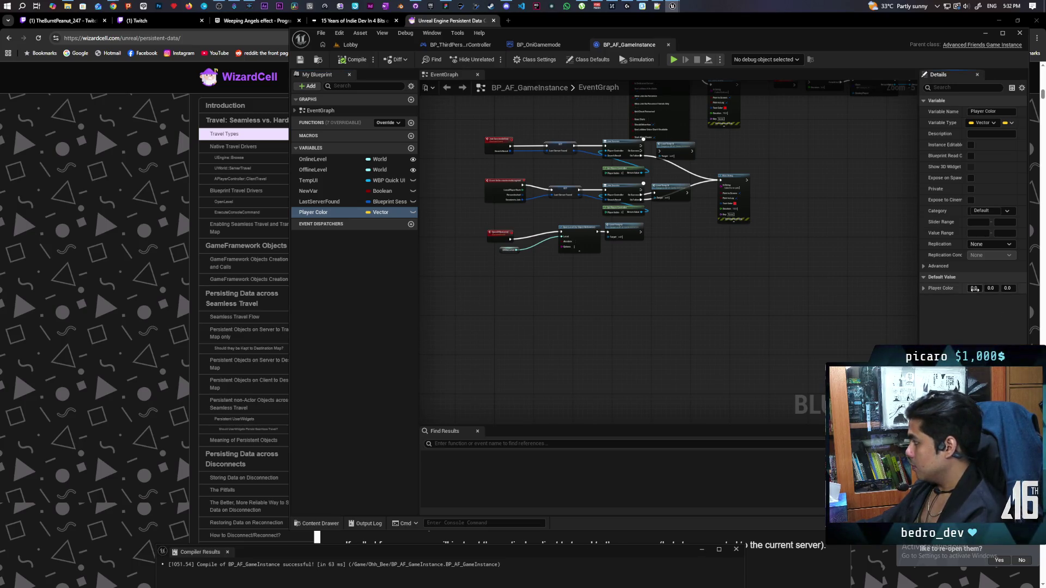
pyautogui.write('250')
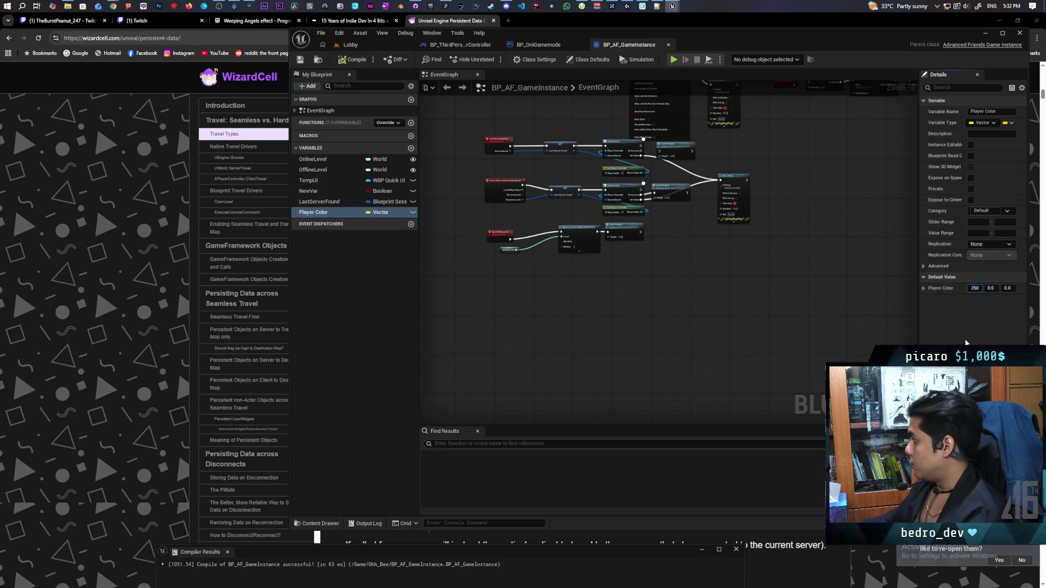
pyautogui.click(1006, 288)
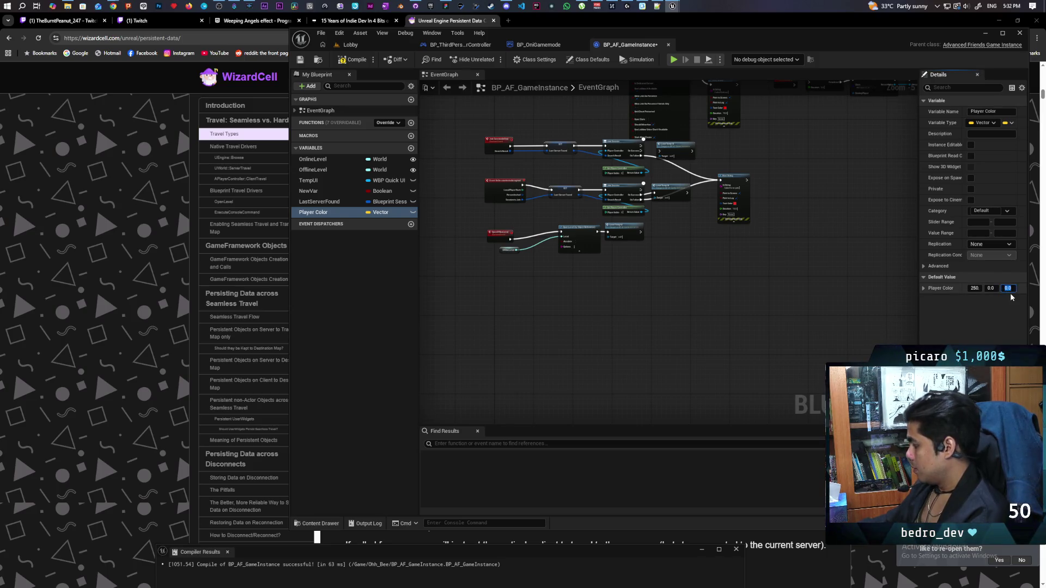
pyautogui.write('0.8')
pyautogui.press('Return')
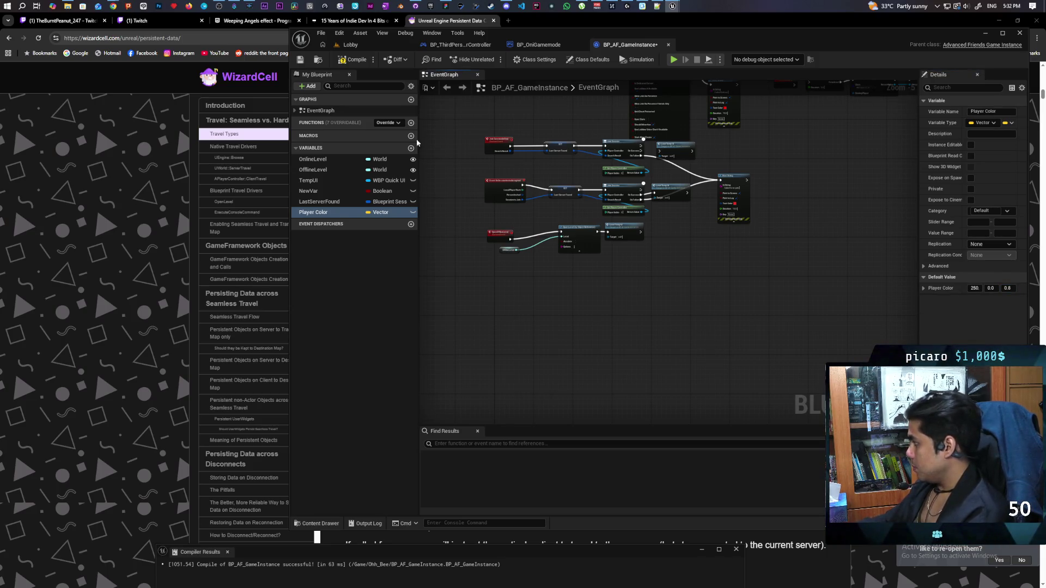
pyautogui.click(347, 63)
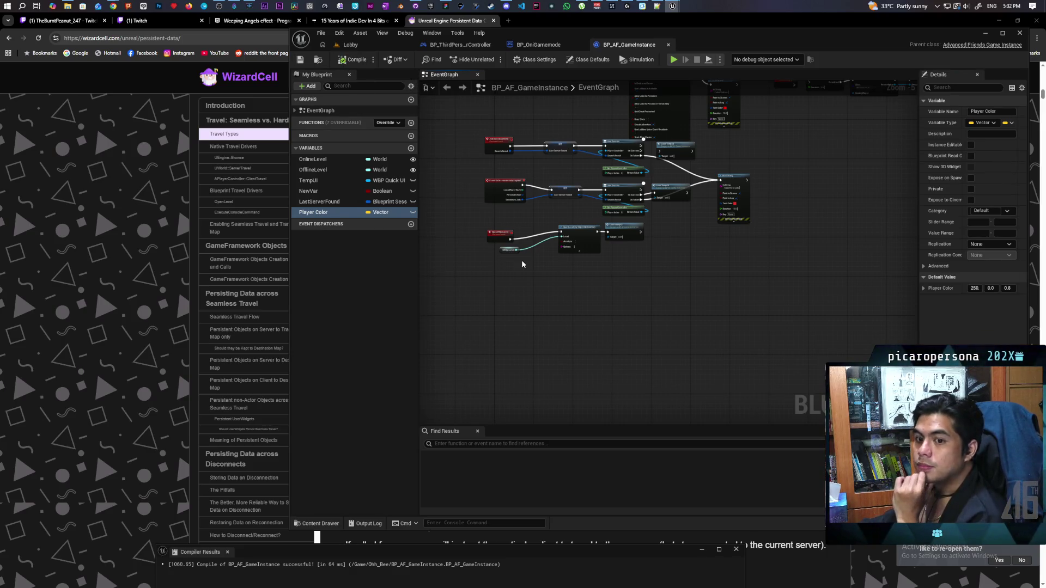
# Open the Spawn Player function graph in BP_OniGamemode.
pyautogui.click(533, 46)
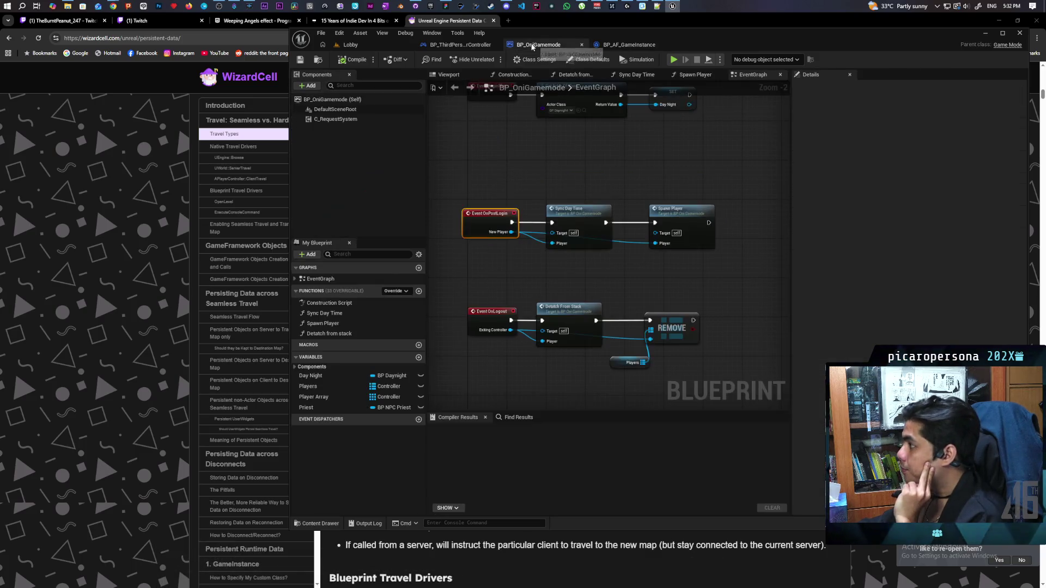
pyautogui.scroll(-2, 607, 179)
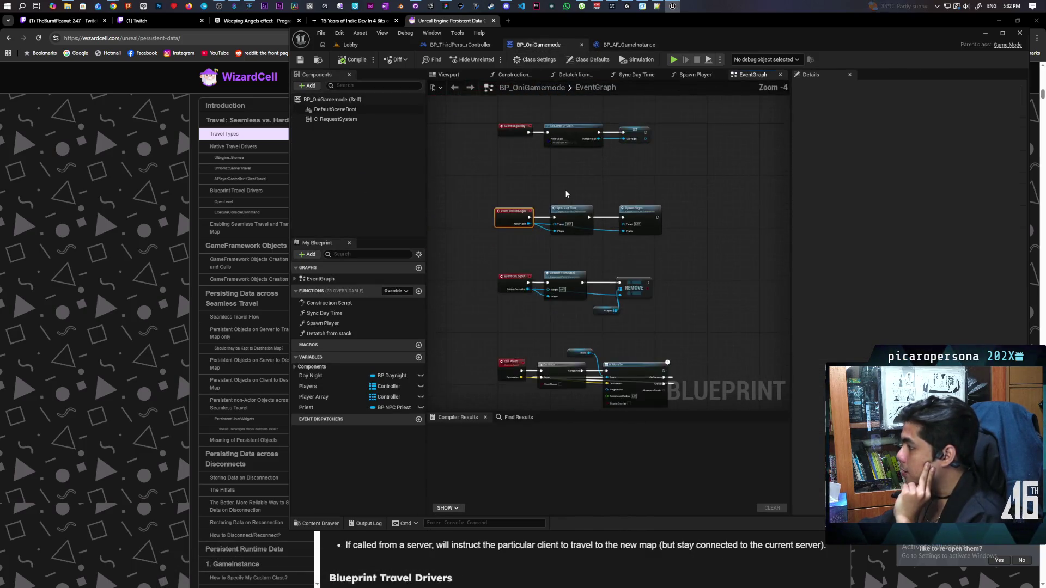
pyautogui.scroll(2, 566, 195)
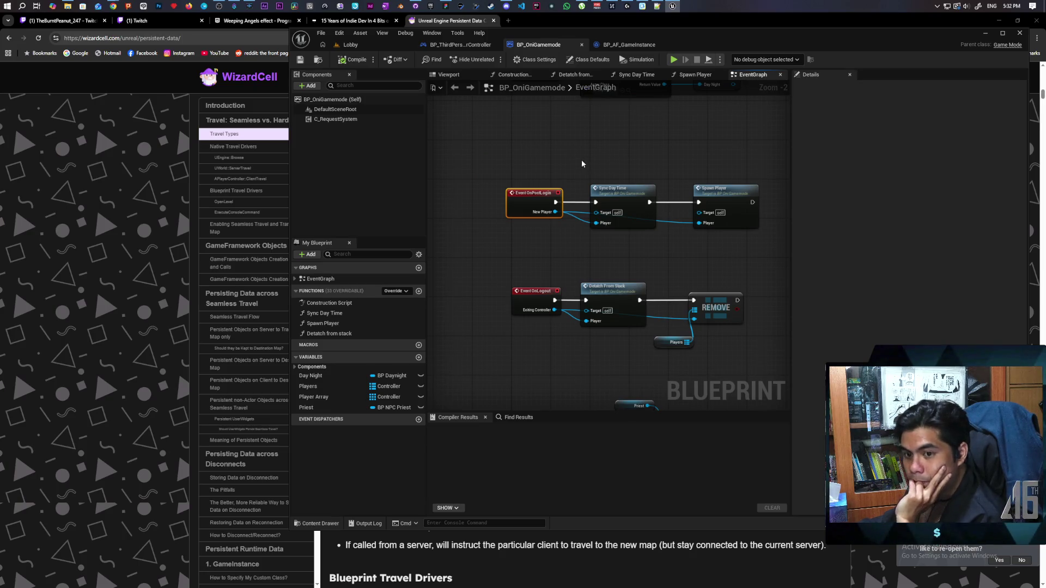
pyautogui.moveTo(509, 170); pyautogui.dragTo(753, 241)
pyautogui.click(728, 198)
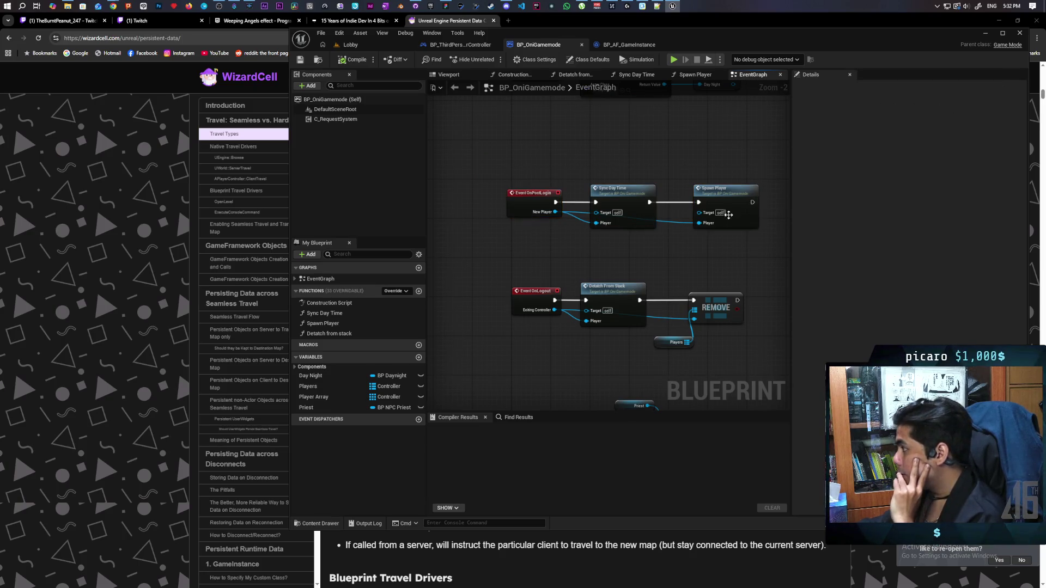
pyautogui.doubleClick(728, 197)
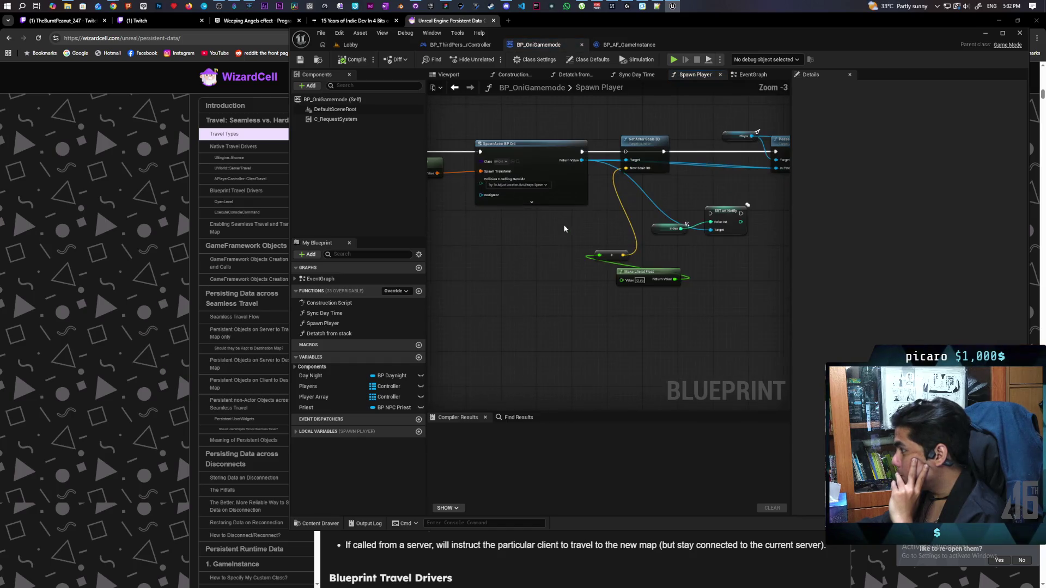
# Delete the Set Actor Scale 3D, index, SET, float and Make Literal Float nodes.
pyautogui.moveTo(582, 240)
pyautogui.mouseDown()
pyautogui.moveTo(757, 243)
pyautogui.moveTo(605, 240)
pyautogui.mouseUp()
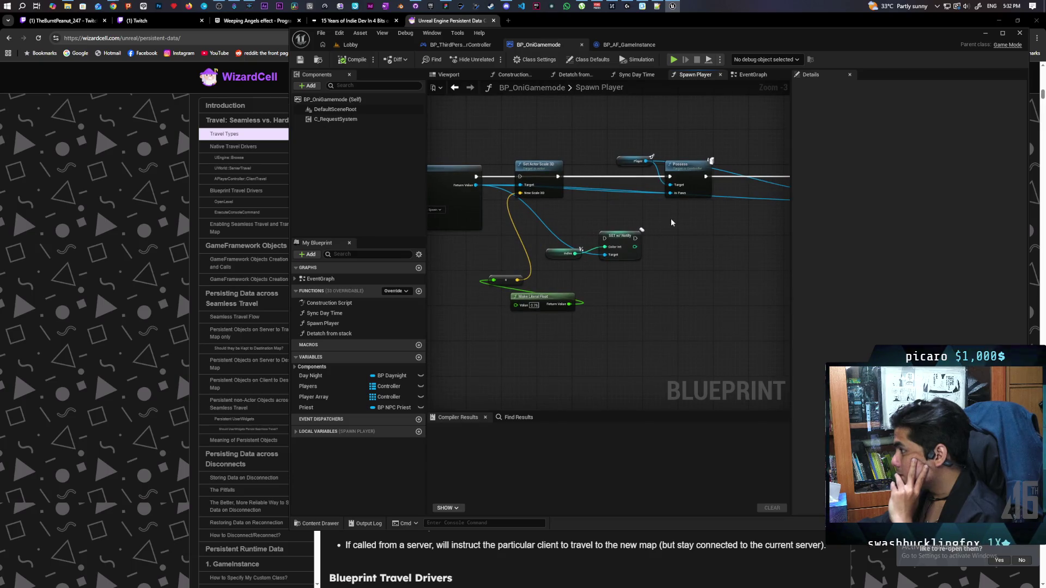
pyautogui.moveTo(671, 218)
pyautogui.mouseDown()
pyautogui.moveTo(620, 226)
pyautogui.moveTo(687, 216)
pyautogui.mouseUp()
pyautogui.moveTo(559, 171); pyautogui.dragTo(559, 122)
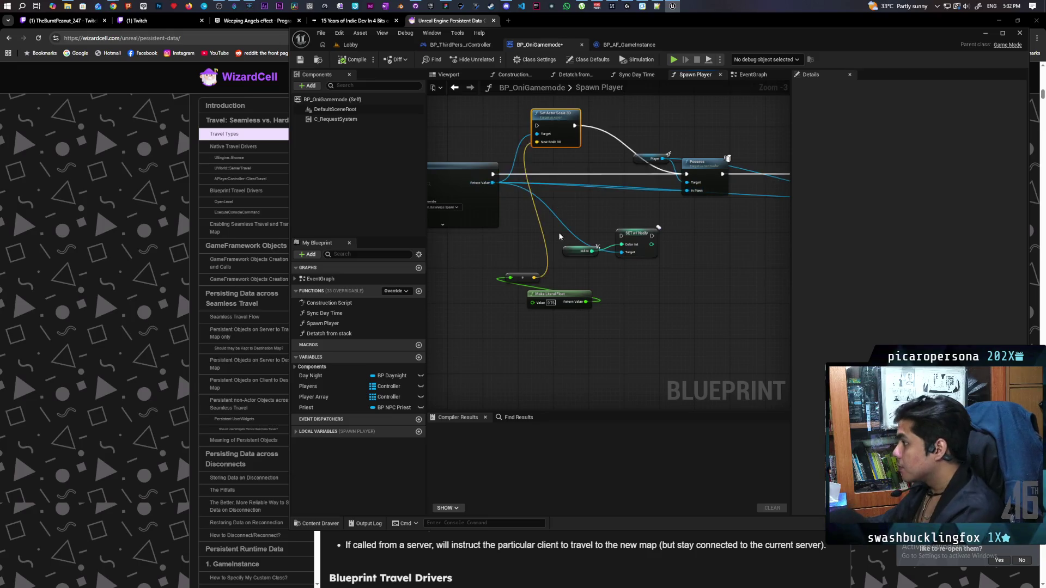
pyautogui.press('Delete')
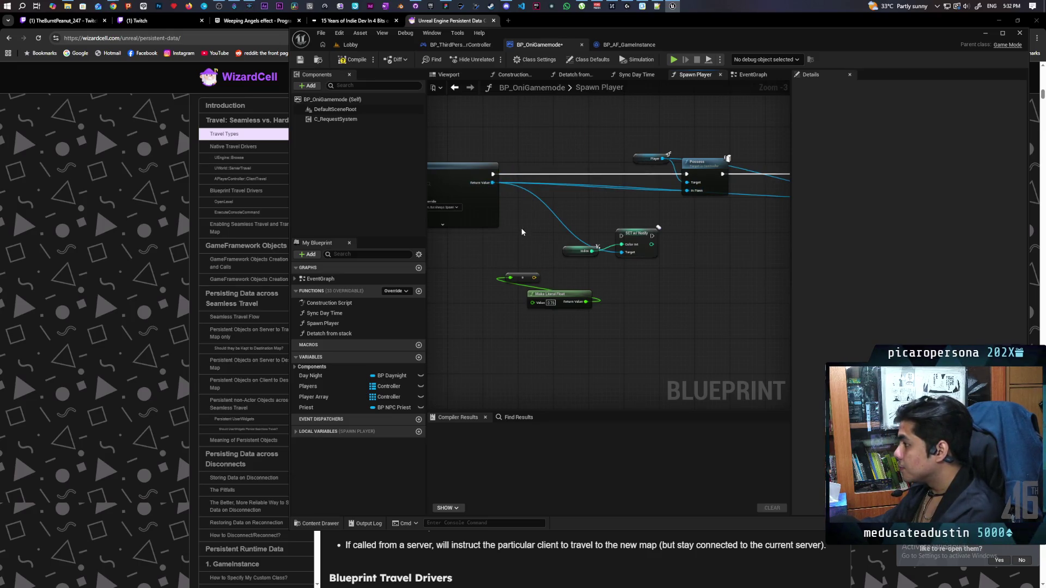
pyautogui.moveTo(535, 223); pyautogui.dragTo(663, 330)
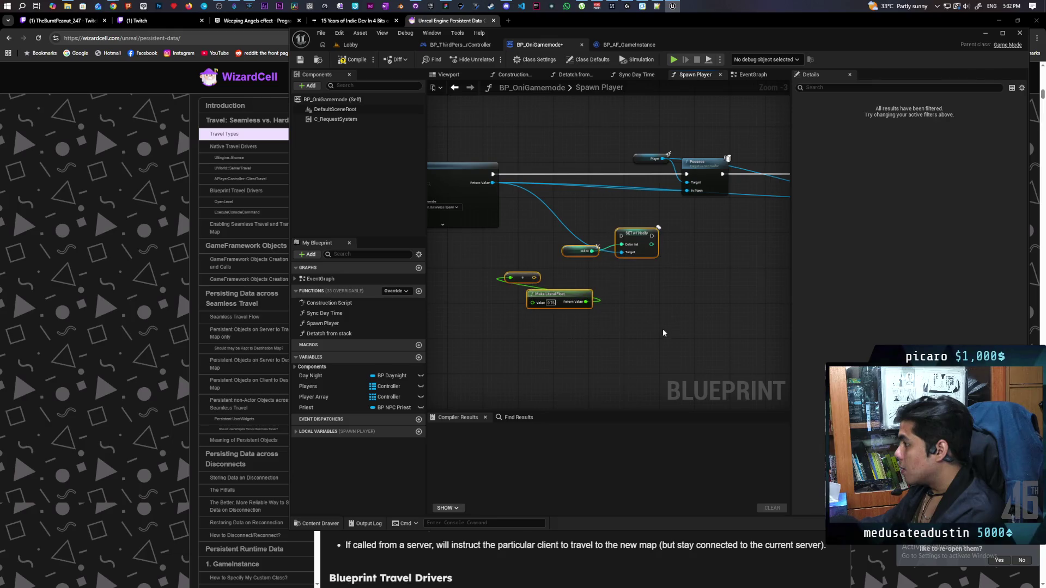
pyautogui.press('Delete')
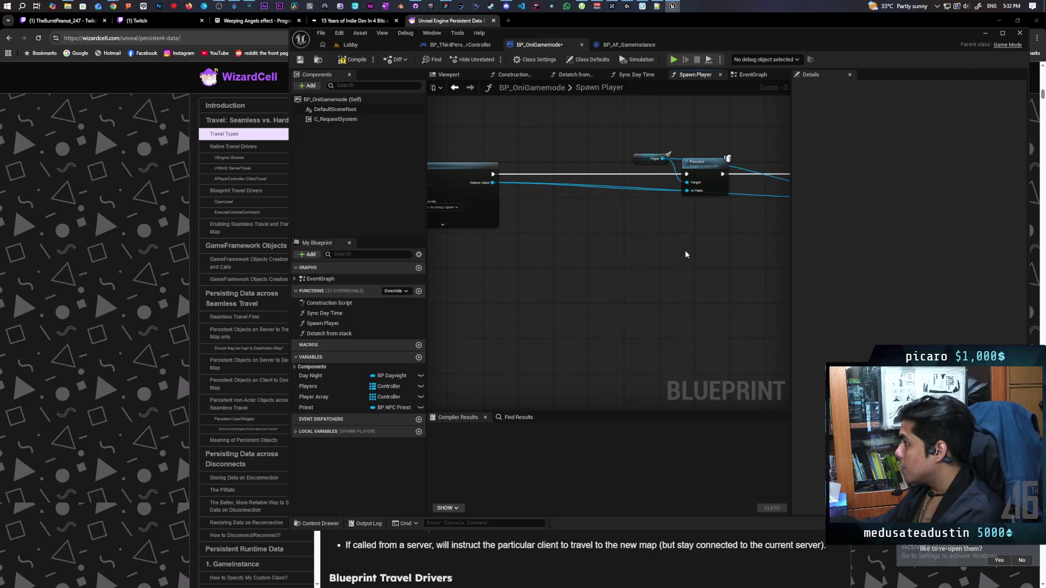
# Move the Player, Possess, Players and ADD nodes left beside SpawnActor BP Oni.
pyautogui.scroll(-3, 685, 251)
pyautogui.scroll(2, 621, 275)
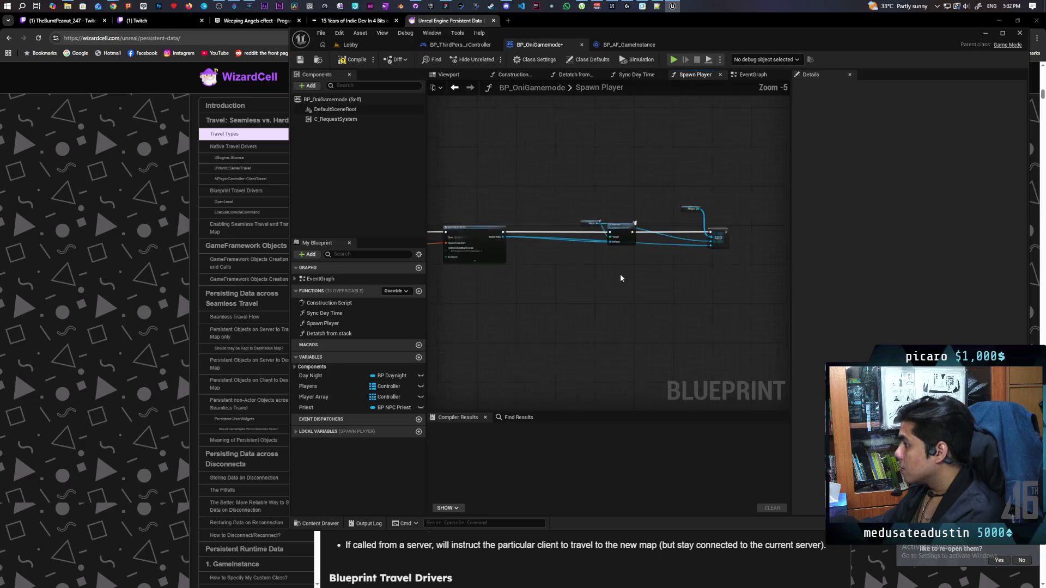
pyautogui.moveTo(572, 153)
pyautogui.mouseDown()
pyautogui.moveTo(698, 253)
pyautogui.moveTo(765, 245)
pyautogui.mouseUp()
pyautogui.moveTo(619, 214); pyautogui.dragTo(521, 210)
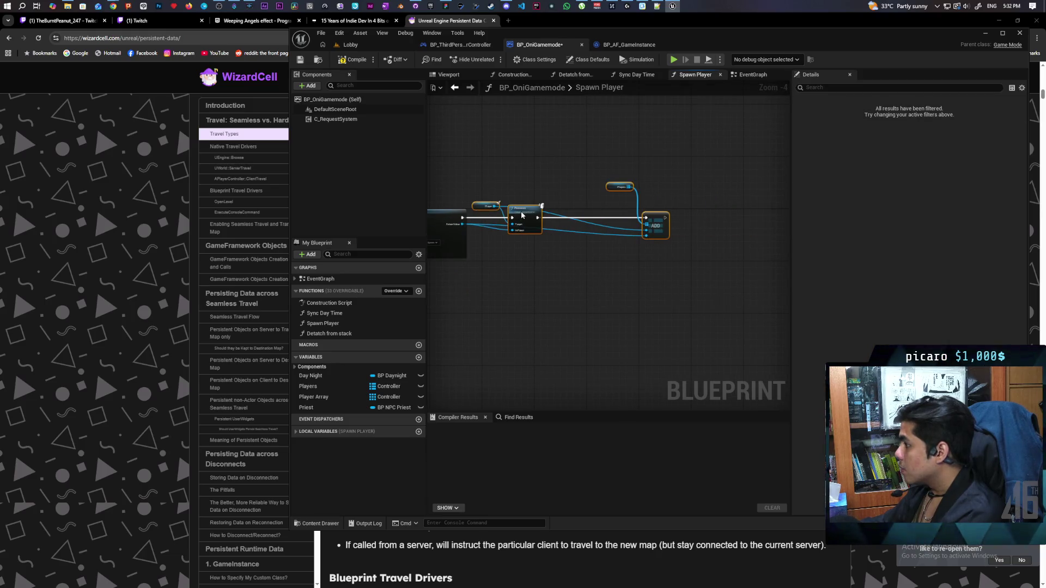
pyautogui.scroll(3, 633, 244)
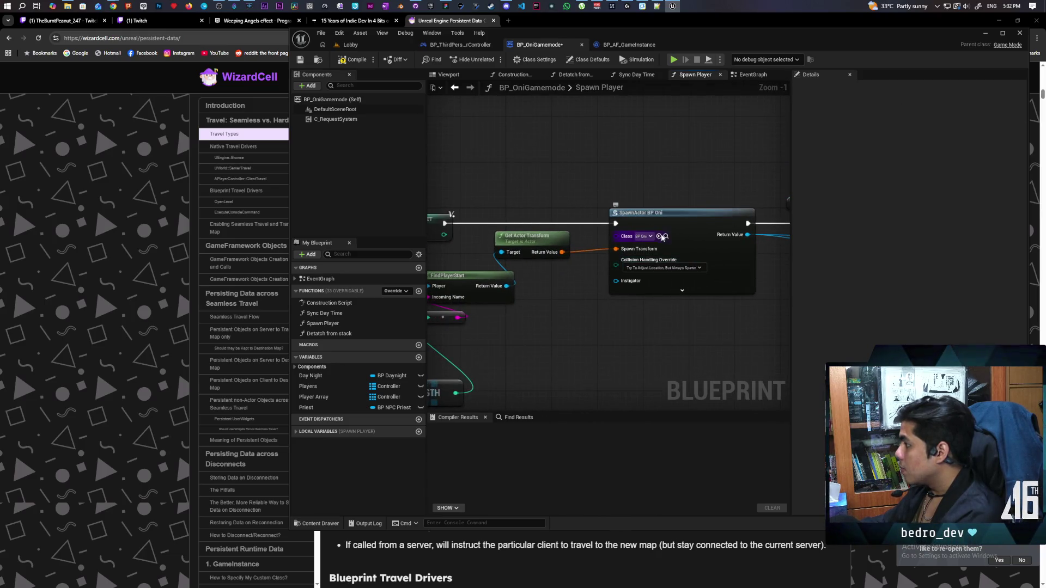
# Open the BP_Oni blueprint and zoom in on its Init section.
pyautogui.click(665, 236)
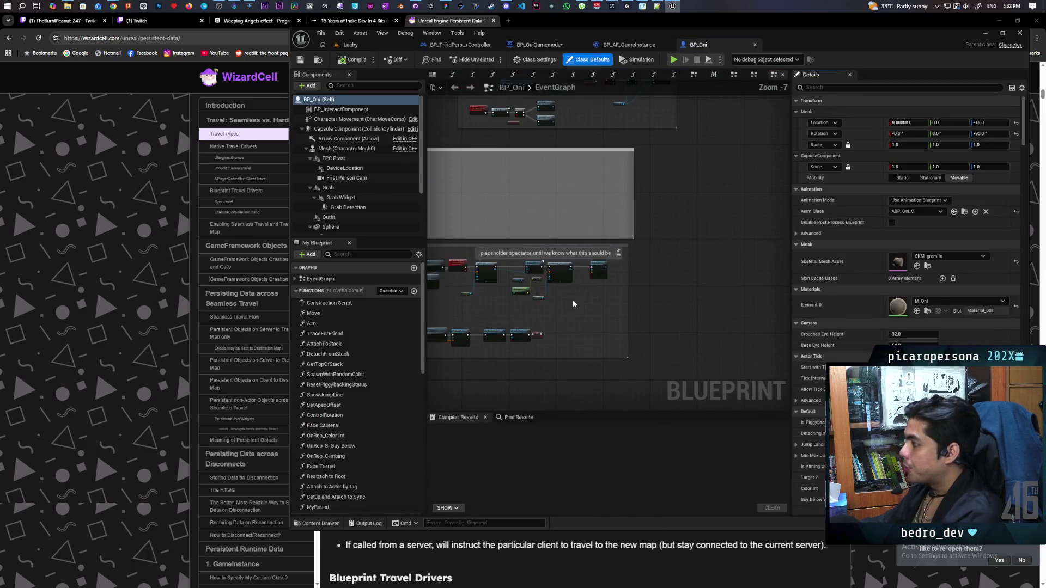
pyautogui.scroll(-2, 621, 307)
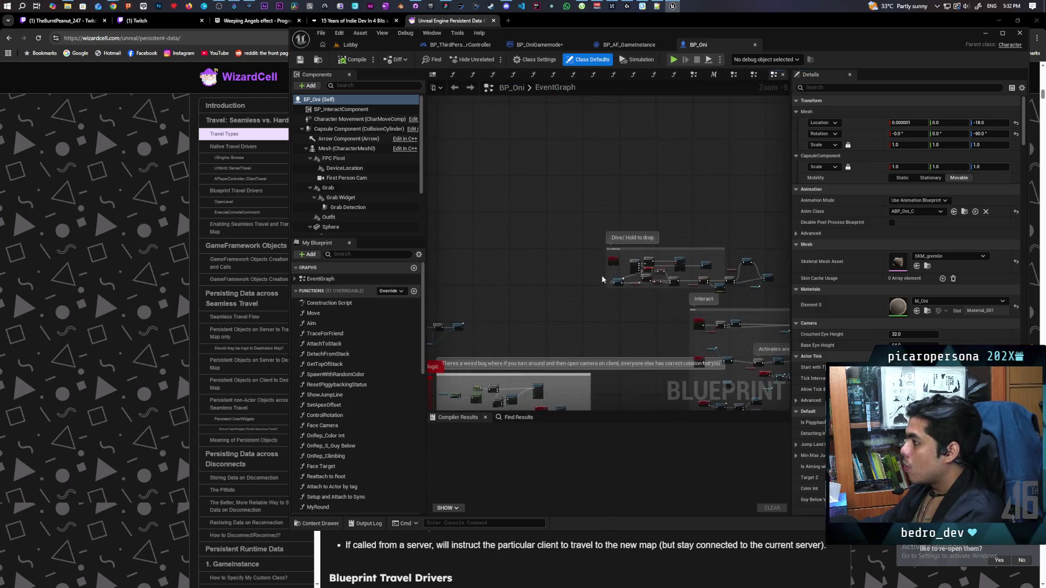
pyautogui.scroll(2, 587, 243)
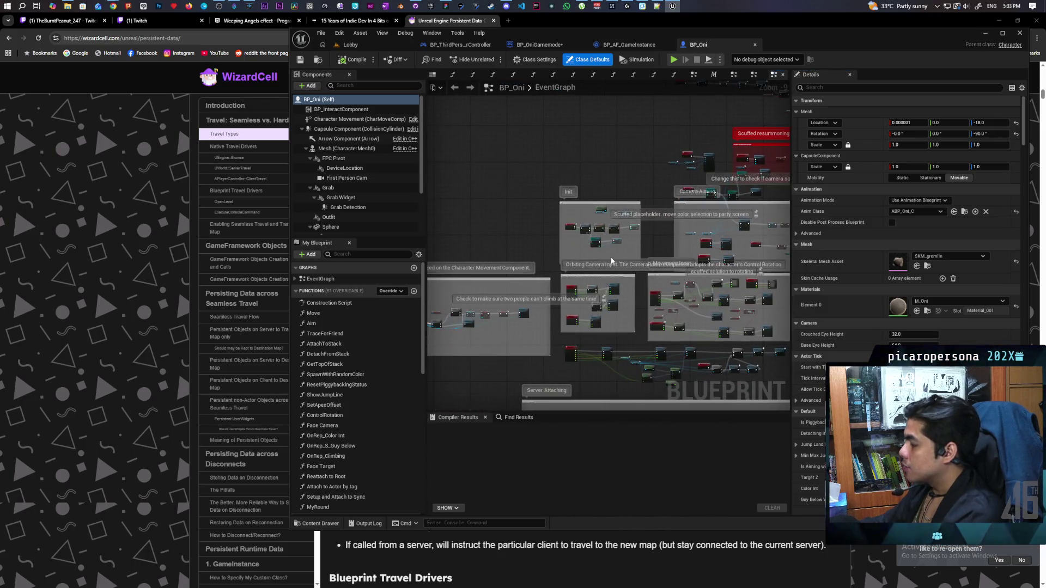
pyautogui.scroll(2, 587, 242)
pyautogui.scroll(3, 658, 227)
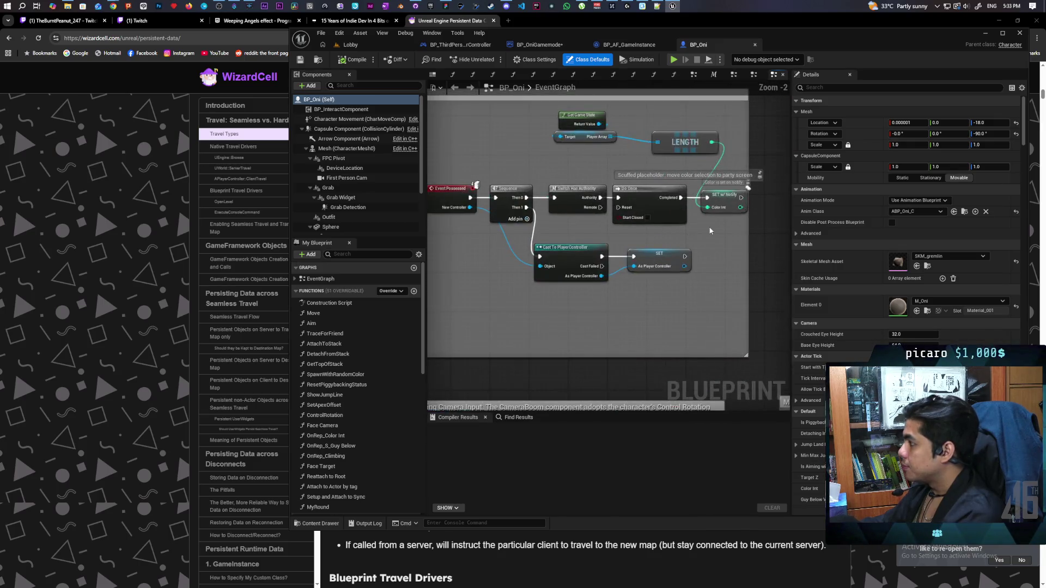
pyautogui.scroll(-2, 534, 286)
pyautogui.scroll(1, 534, 291)
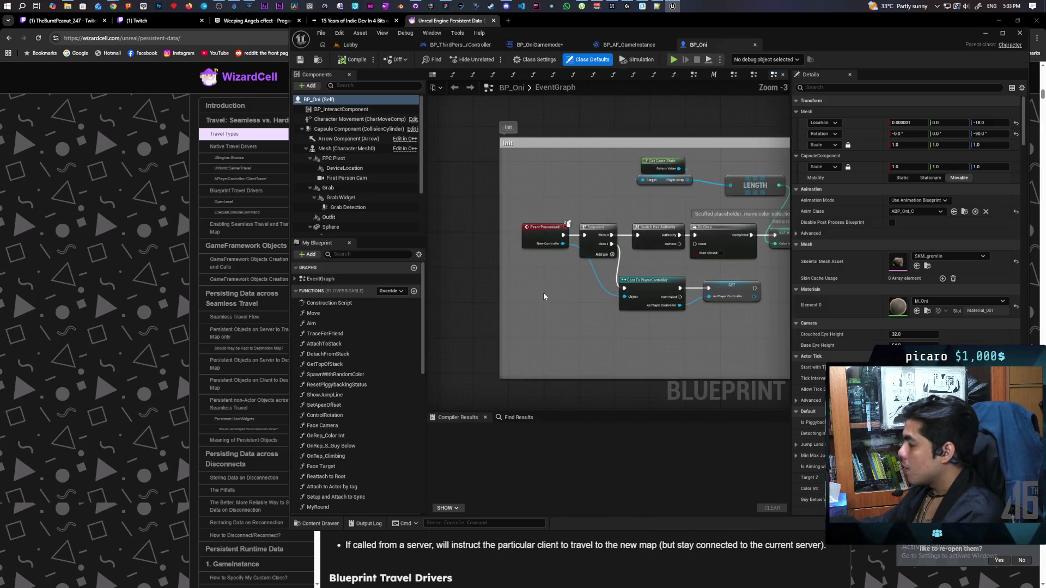
# Widen the Init comment box on both sides and shift Event Possessed and Sequence left.
pyautogui.moveTo(485, 265); pyautogui.dragTo(450, 265)
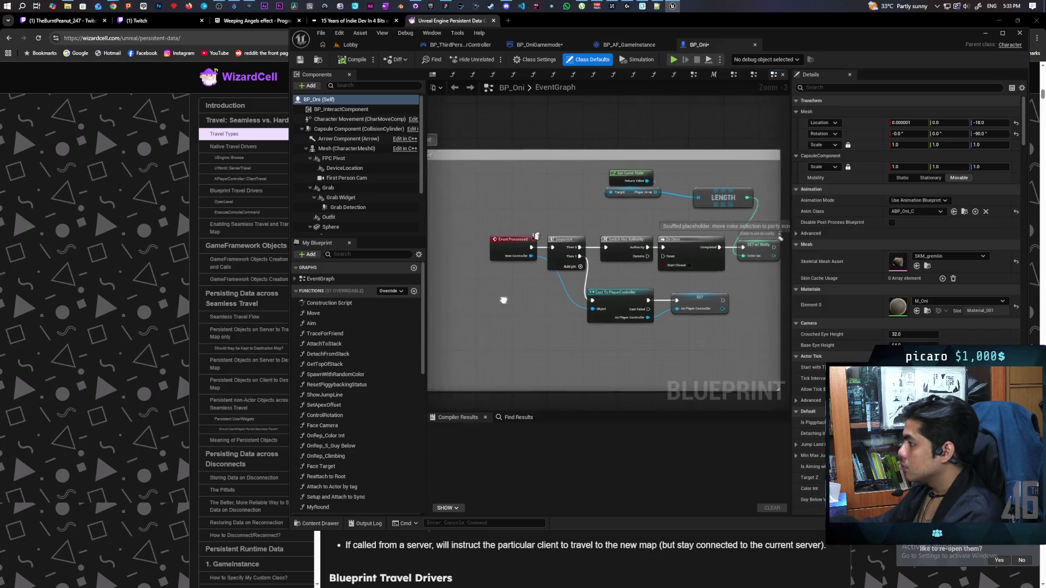
pyautogui.click(503, 244)
pyautogui.moveTo(502, 244); pyautogui.dragTo(467, 244)
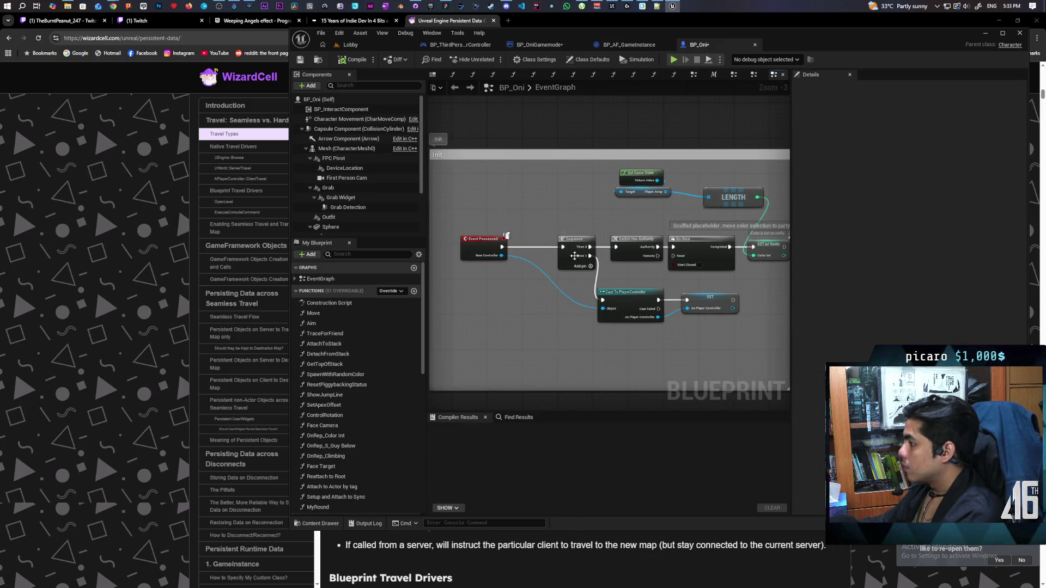
pyautogui.moveTo(574, 256); pyautogui.dragTo(561, 255)
pyautogui.moveTo(626, 256); pyautogui.dragTo(543, 266)
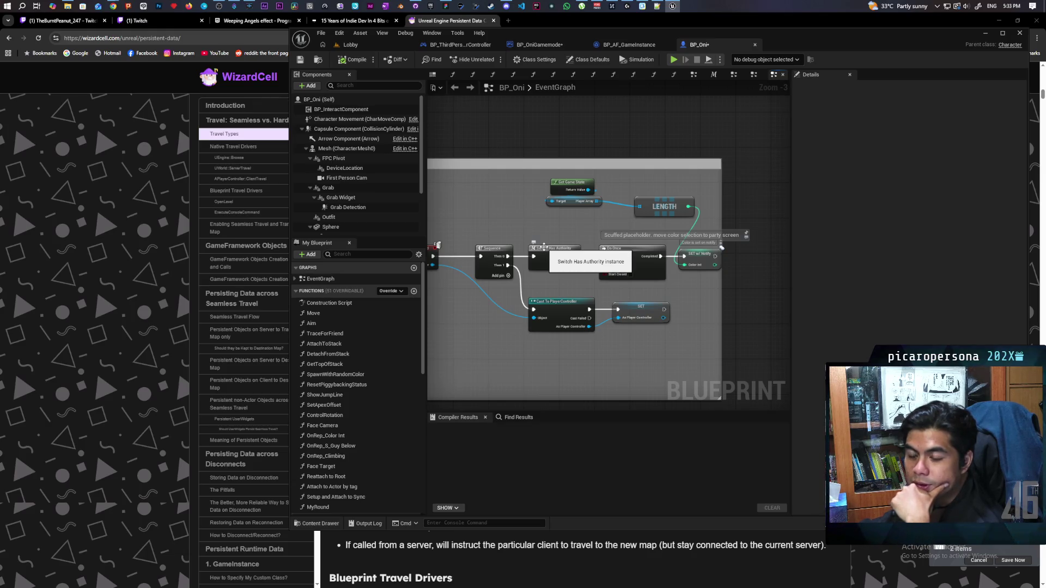
pyautogui.moveTo(544, 231); pyautogui.dragTo(589, 225)
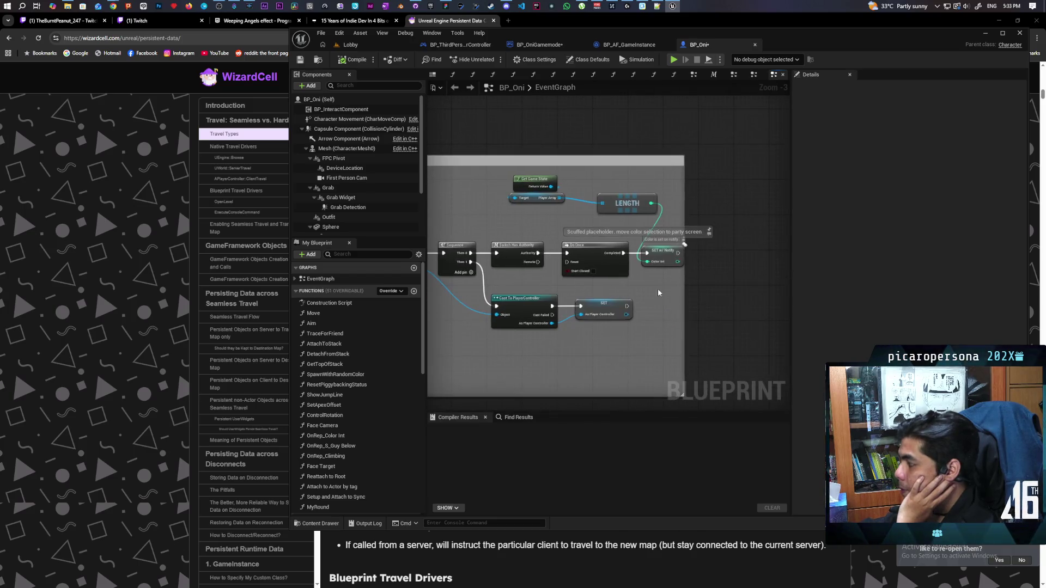
pyautogui.moveTo(683, 290); pyautogui.dragTo(734, 294)
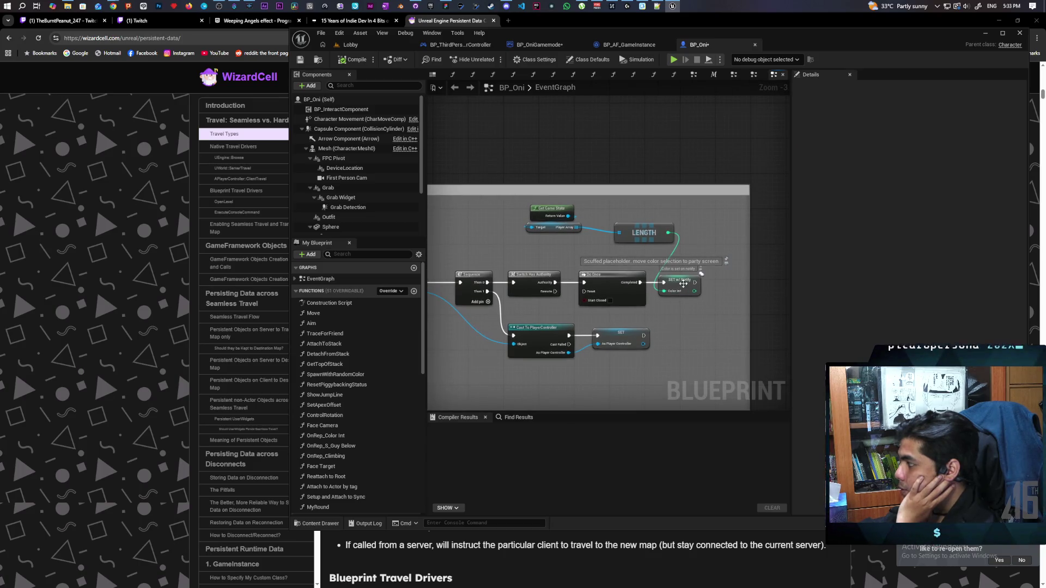
# In OnRep_Color Int, change Color Int to a Vector and break its link into Selection.
pyautogui.click(682, 289)
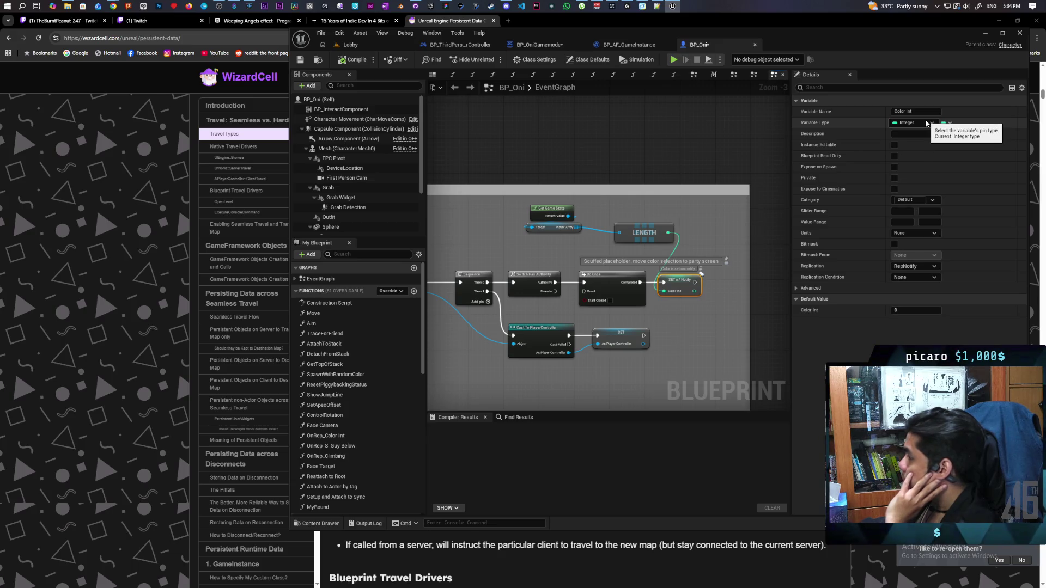
pyautogui.scroll(-3, 354, 384)
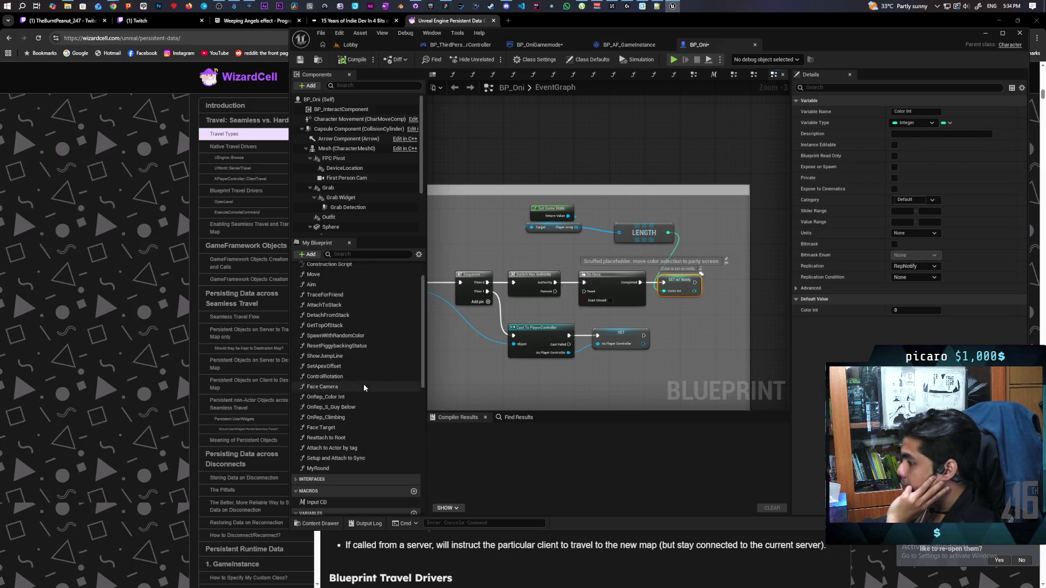
pyautogui.doubleClick(339, 399)
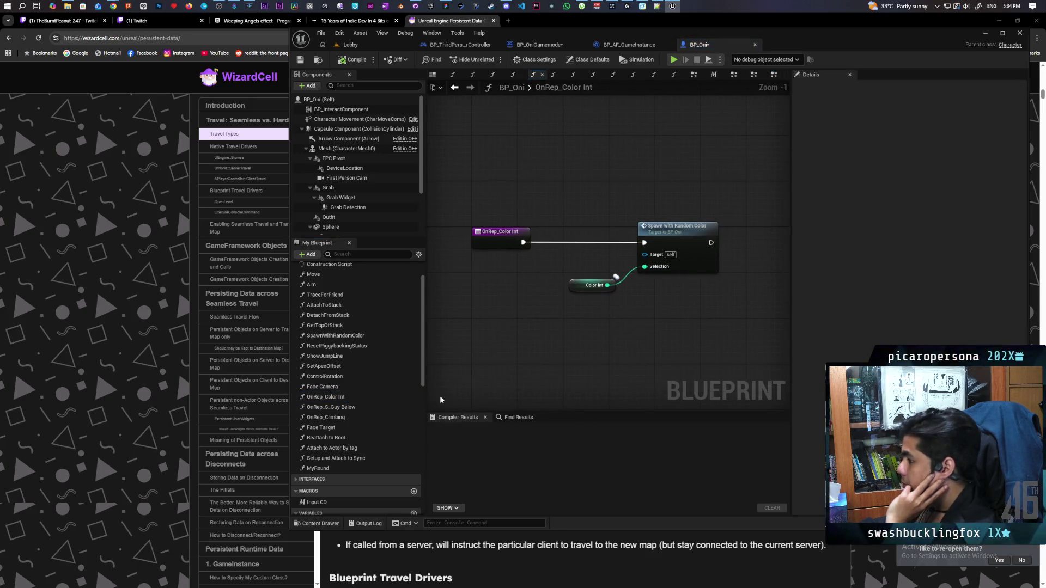
pyautogui.click(593, 285)
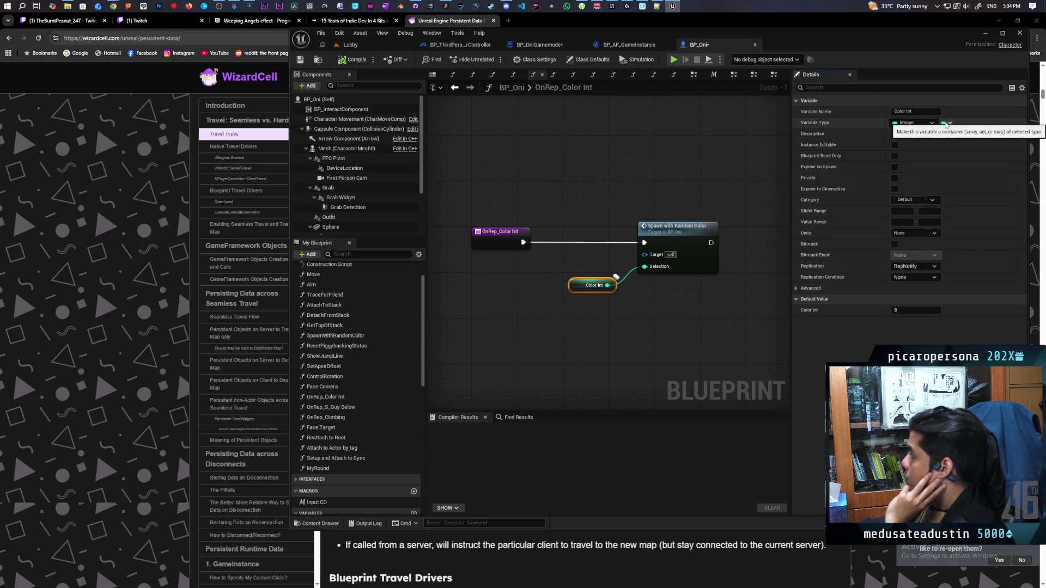
pyautogui.click(913, 123)
pyautogui.click(921, 211)
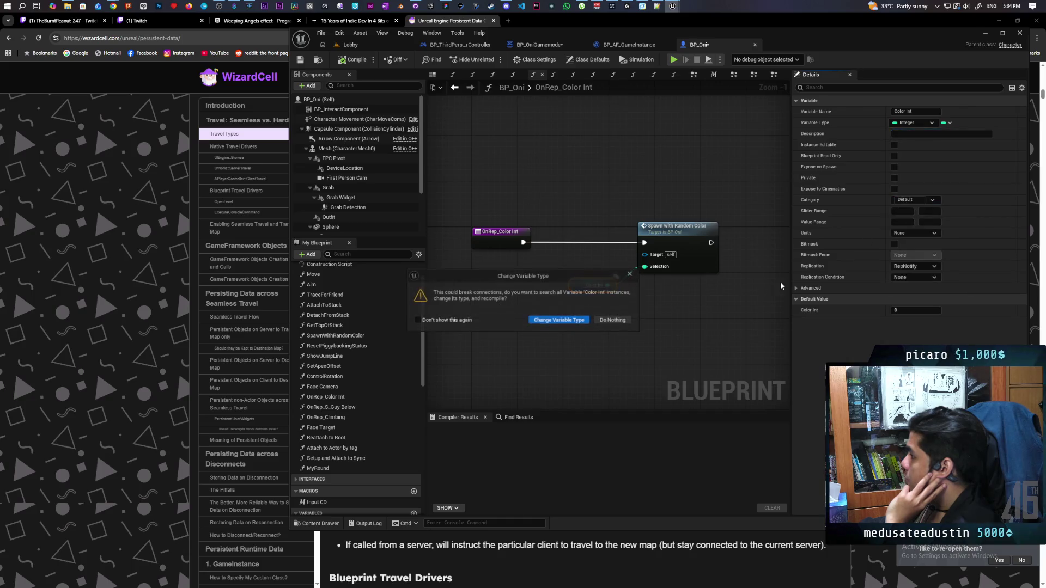
pyautogui.click(601, 320)
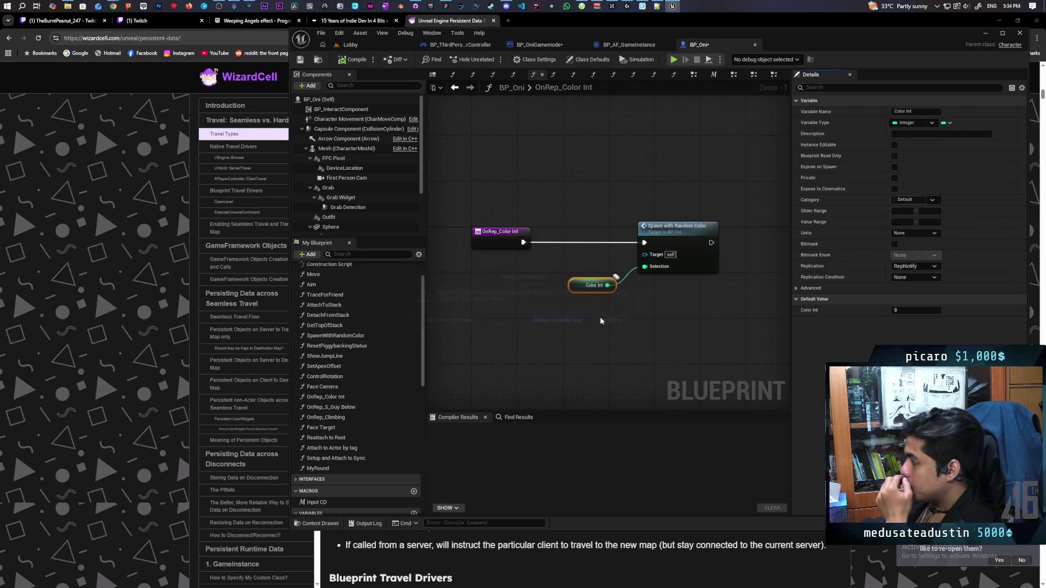
pyautogui.keyDown('alt'); pyautogui.click(626, 280); pyautogui.keyUp('alt')
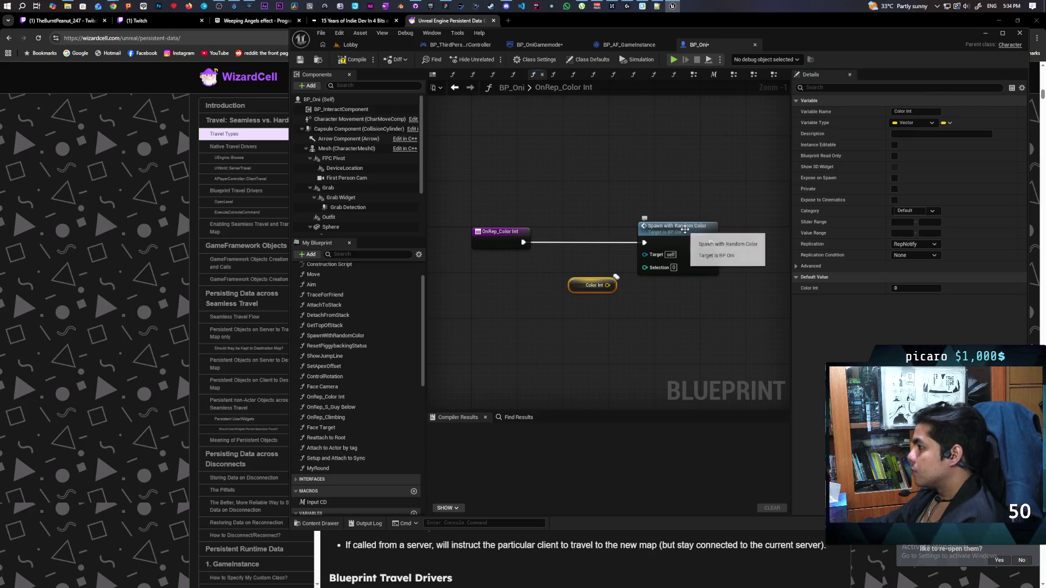
# Open the SpawnWithRandomColor function graph.
pyautogui.click(686, 233)
pyautogui.doubleClick(685, 232)
pyautogui.scroll(-5, 583, 211)
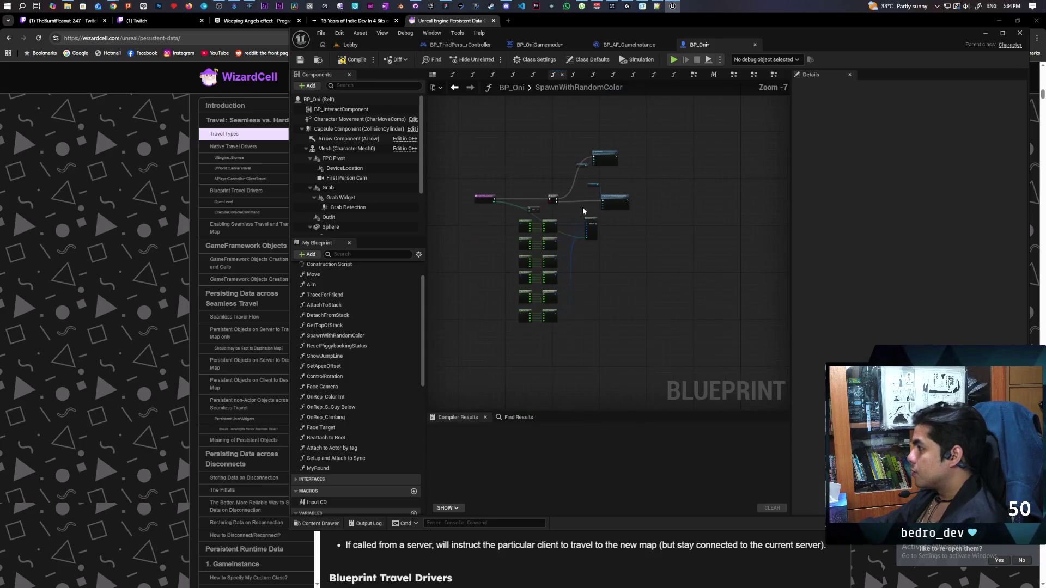
# Paste the Mesh and Set Custom Primitive Data Vector 4 nodes into OnRep_Color Int.
pyautogui.scroll(3, 583, 211)
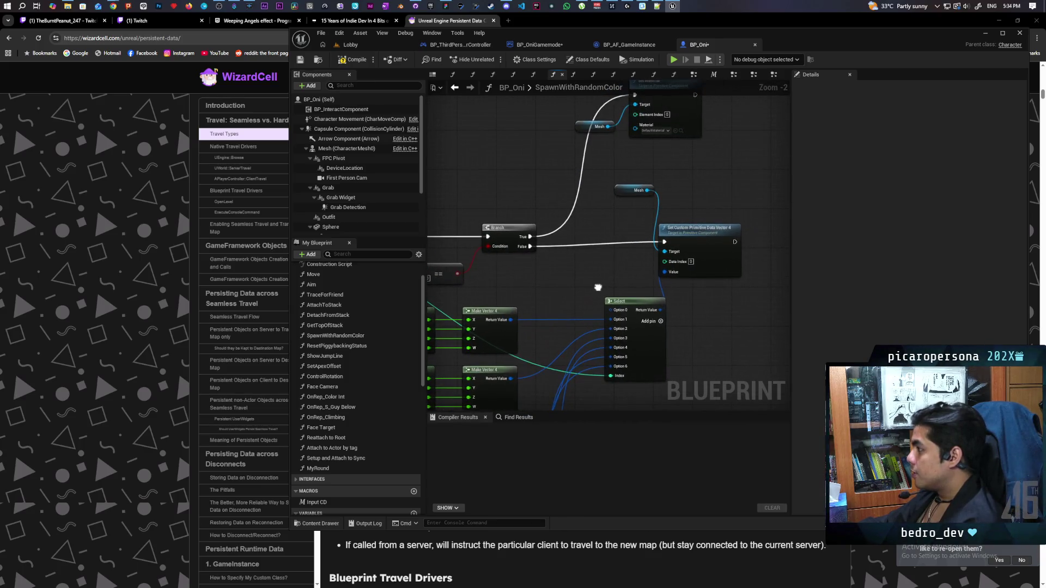
pyautogui.moveTo(598, 287); pyautogui.dragTo(586, 280)
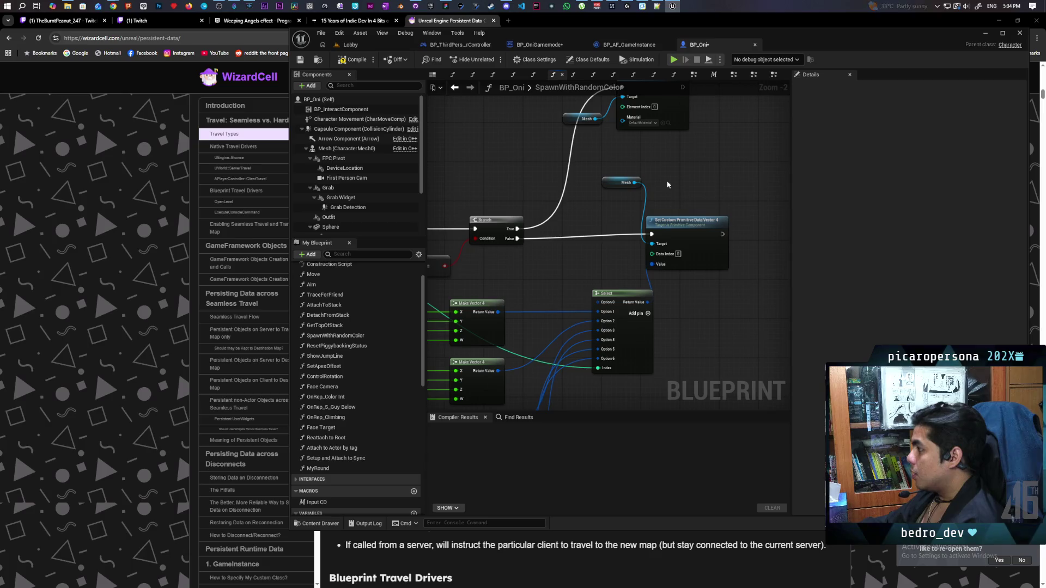
pyautogui.moveTo(622, 170); pyautogui.dragTo(692, 227)
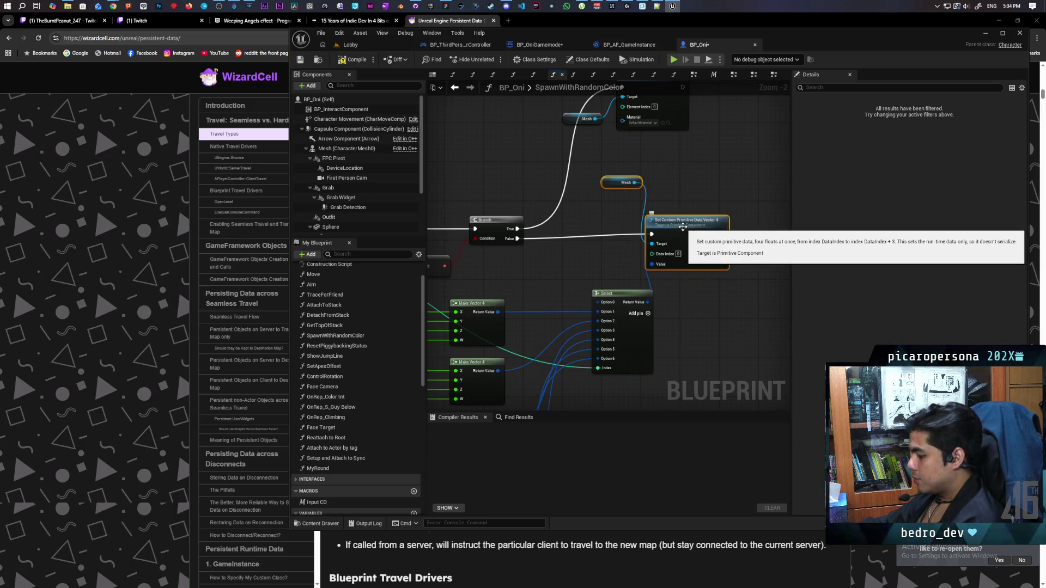
pyautogui.click(455, 88)
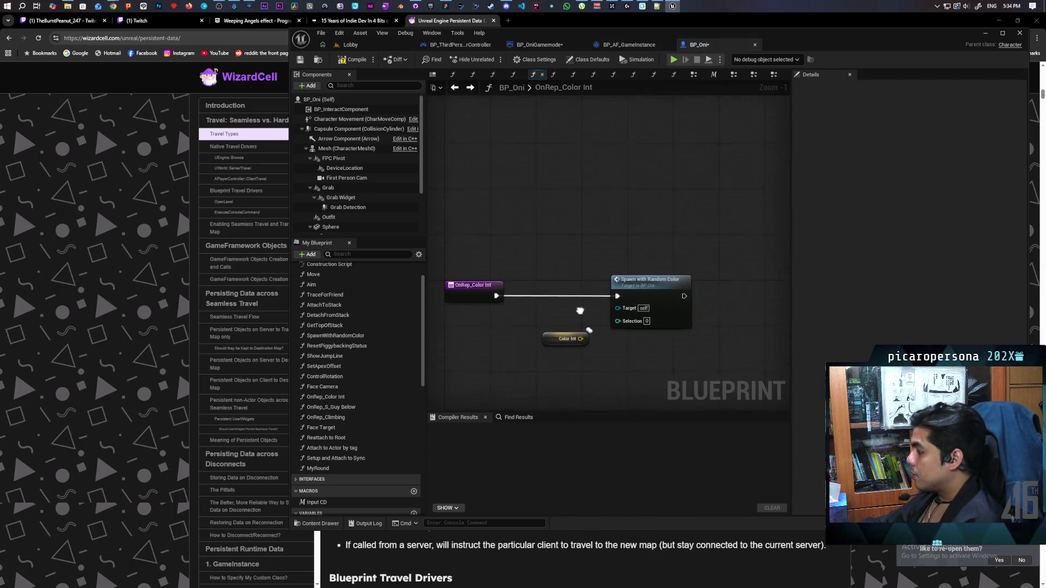
pyautogui.hotkey('ctrl', 'v')
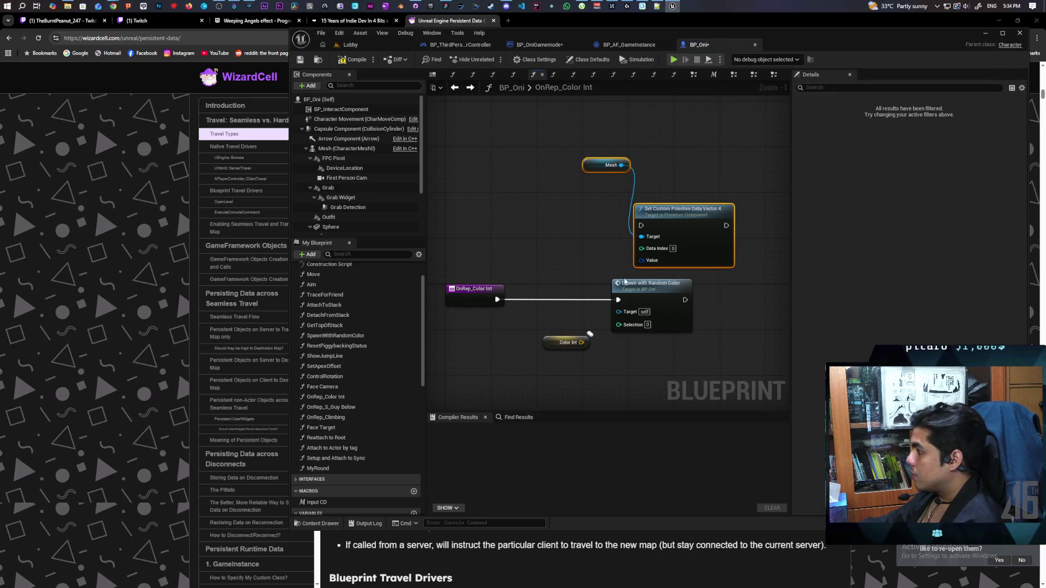
pyautogui.moveTo(638, 295); pyautogui.dragTo(497, 186)
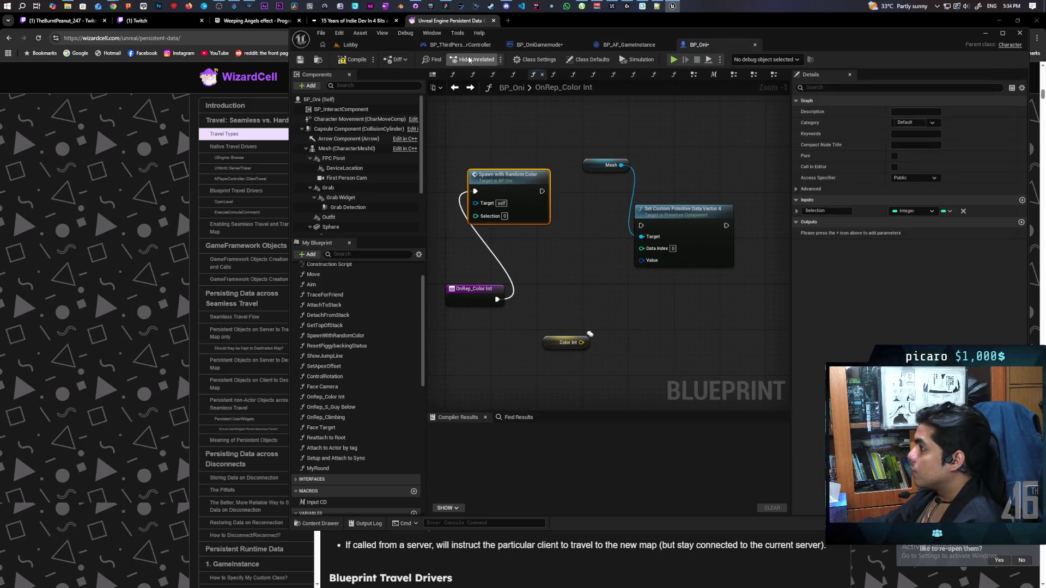
pyautogui.click(362, 46)
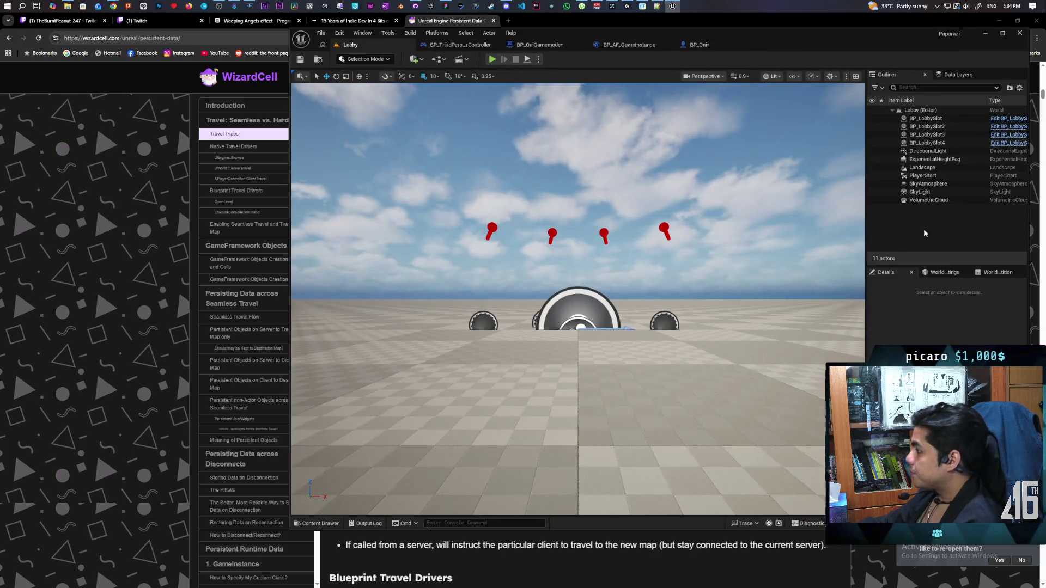
# Select BP_LobbyCharacter's Skeletal Mesh, HSV to RGB and Set Custom Primitive nodes, then return to BP_Oni's OnRep_Color Int.
pyautogui.hotkey('ctrl', 'space')
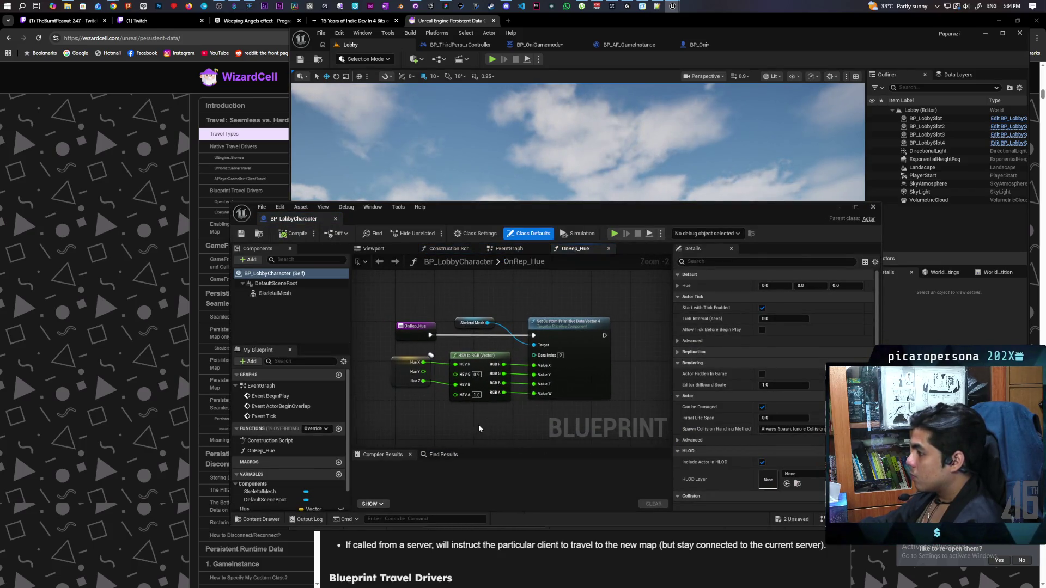
pyautogui.moveTo(471, 305); pyautogui.dragTo(581, 386)
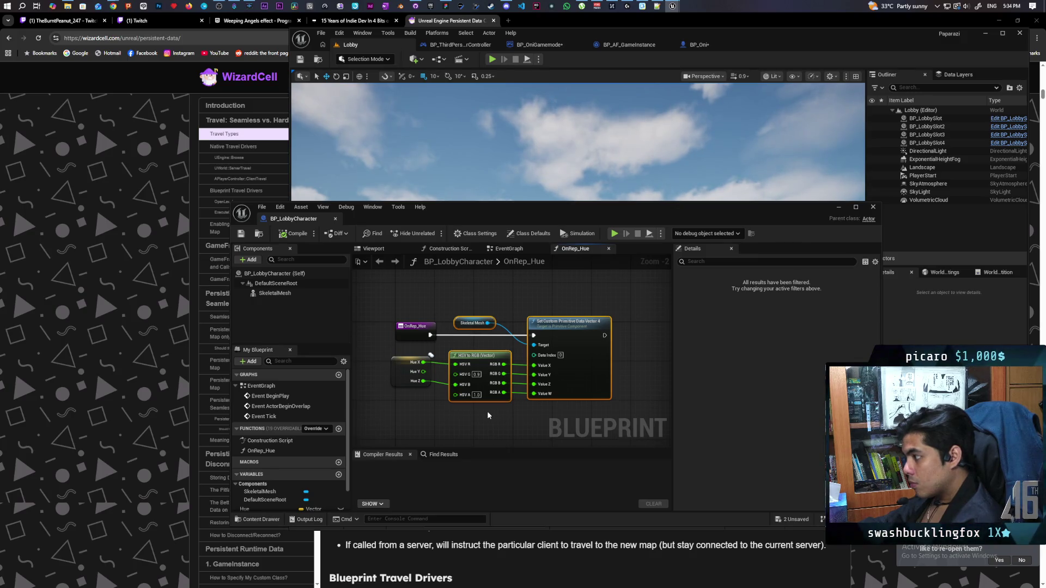
pyautogui.click(838, 208)
pyautogui.click(699, 44)
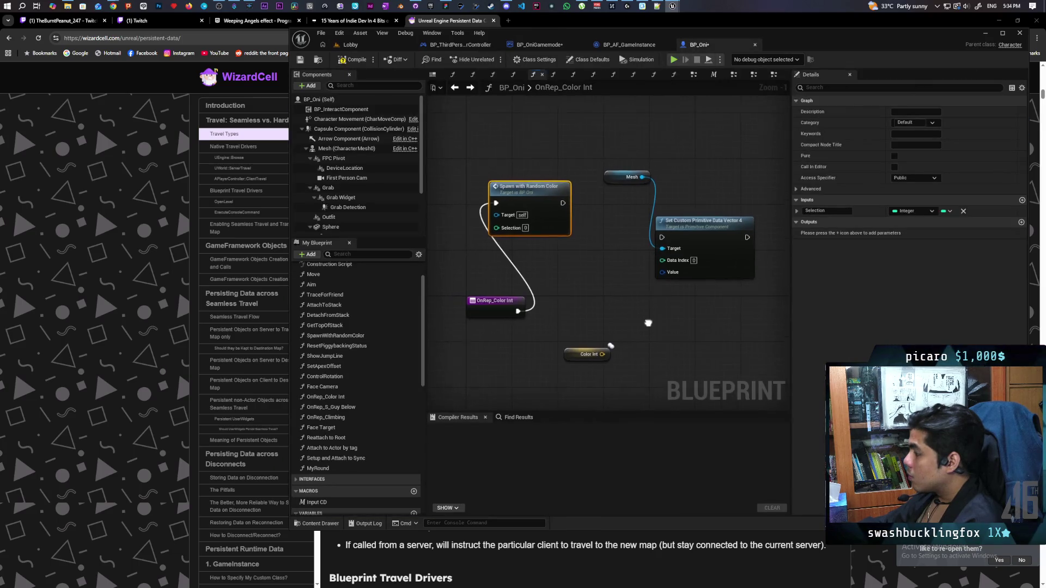
# Paste the copied colour nodes into OnRep_Color Int and place the Color Int node beside them.
pyautogui.moveTo(648, 323); pyautogui.dragTo(648, 316)
pyautogui.moveTo(635, 354); pyautogui.dragTo(548, 303)
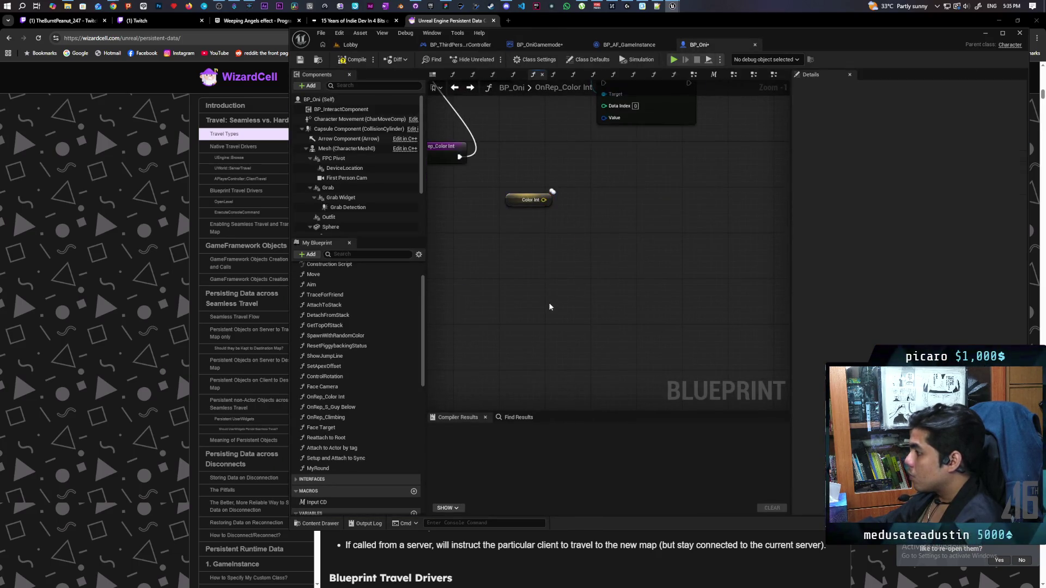
pyautogui.hotkey('ctrl', 'v')
pyautogui.moveTo(458, 249); pyautogui.dragTo(561, 271)
pyautogui.moveTo(635, 219); pyautogui.dragTo(486, 290)
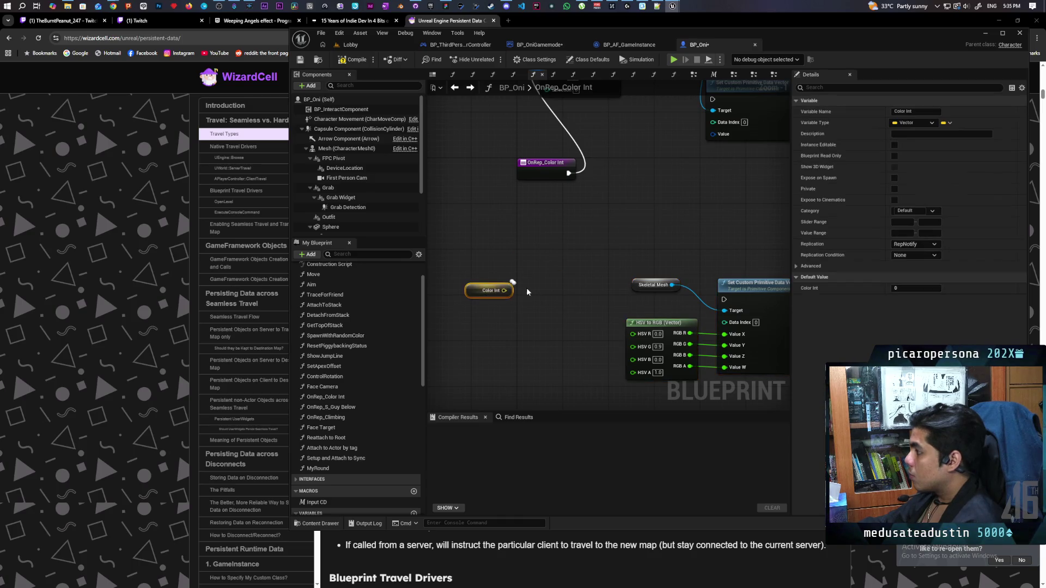
# Split the Color Int pin, wiring X to HSV R and Z to HSV B.
pyautogui.rightClick(504, 291)
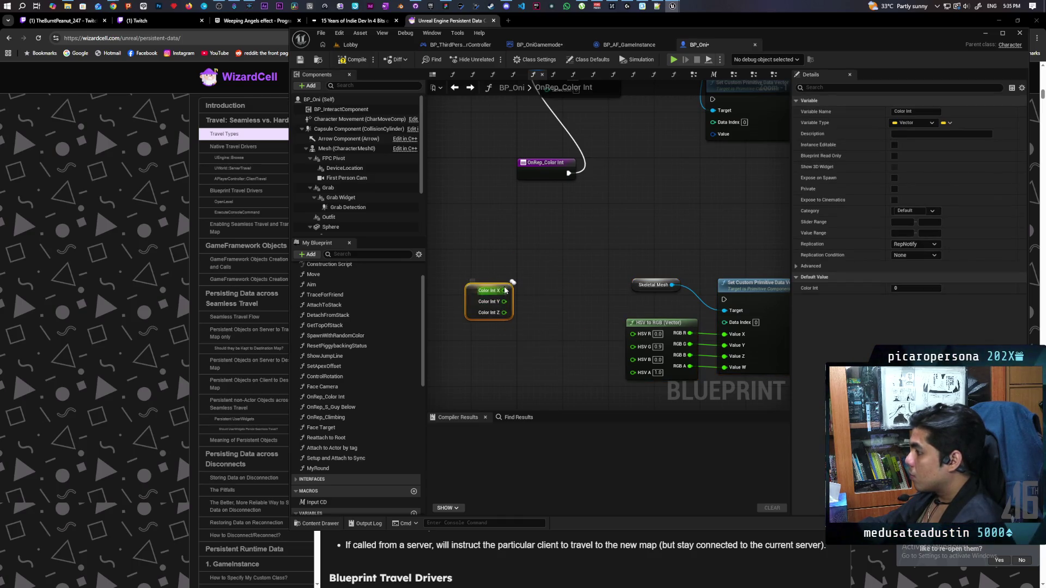
pyautogui.moveTo(504, 290); pyautogui.dragTo(633, 333)
pyautogui.moveTo(506, 312); pyautogui.dragTo(640, 363)
pyautogui.moveTo(498, 308); pyautogui.dragTo(590, 349)
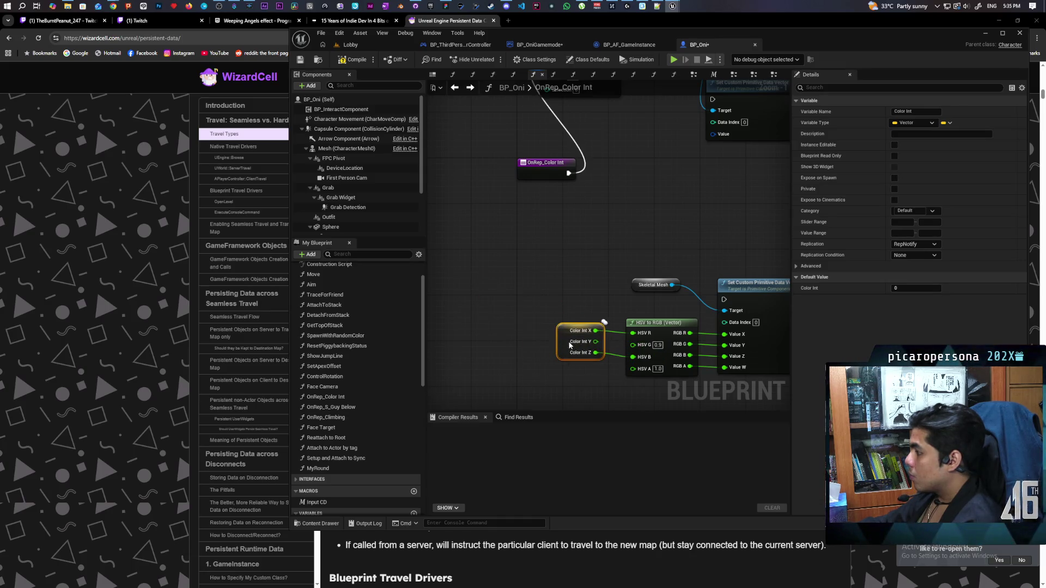
# Arrange the four colour nodes and run the OnRep_Color Int event into the new colour setter.
pyautogui.scroll(-3, 570, 344)
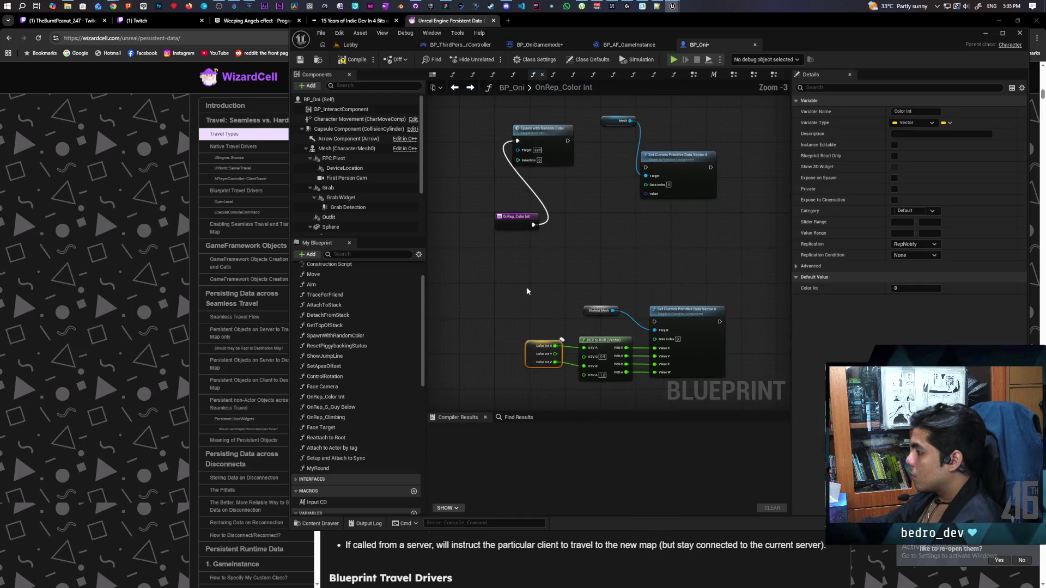
pyautogui.moveTo(526, 287); pyautogui.dragTo(689, 364)
pyautogui.moveTo(683, 324)
pyautogui.mouseDown()
pyautogui.moveTo(672, 237)
pyautogui.moveTo(665, 275)
pyautogui.mouseUp()
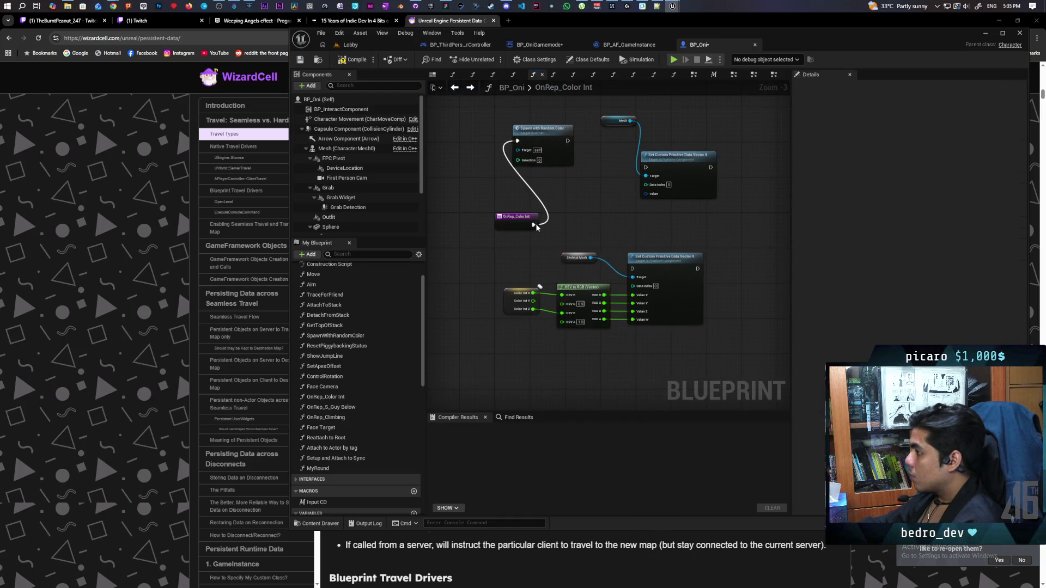
pyautogui.moveTo(535, 225)
pyautogui.mouseDown()
pyautogui.moveTo(662, 267)
pyautogui.moveTo(577, 266)
pyautogui.mouseUp()
pyautogui.moveTo(502, 265)
pyautogui.mouseDown()
pyautogui.moveTo(592, 240)
pyautogui.moveTo(521, 265)
pyautogui.mouseUp()
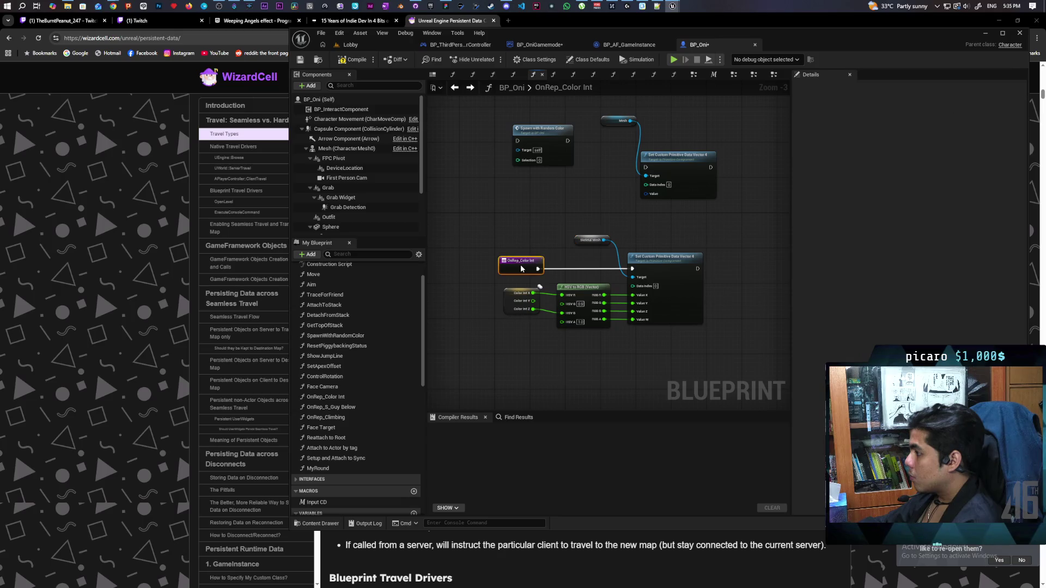
# Compile, then connect Mesh to the lower Set Custom Primitive Data Vector 4 Target.
pyautogui.click(357, 60)
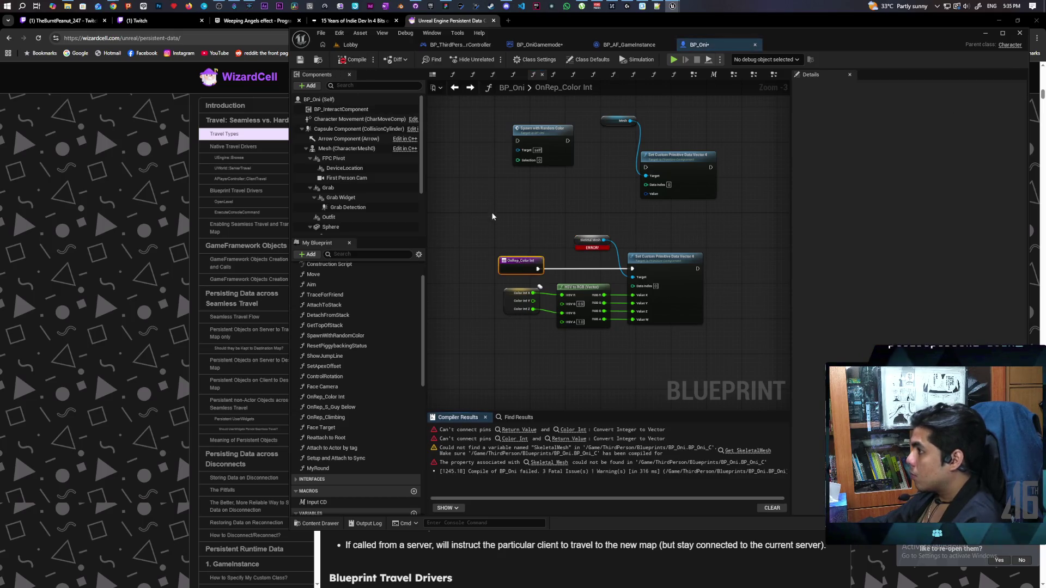
pyautogui.scroll(1, 563, 235)
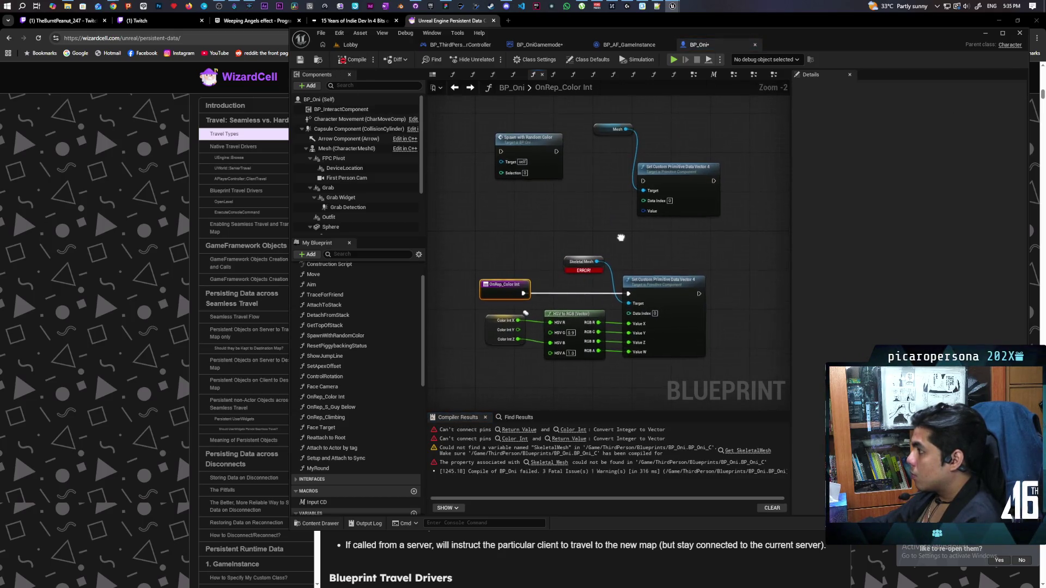
pyautogui.moveTo(626, 129)
pyautogui.mouseDown()
pyautogui.moveTo(611, 267)
pyautogui.moveTo(629, 304)
pyautogui.mouseUp()
# Delete the erroring Skeletal Mesh and old upper setter nodes, position Mesh beside the setter, and recompile.
pyautogui.click(591, 263)
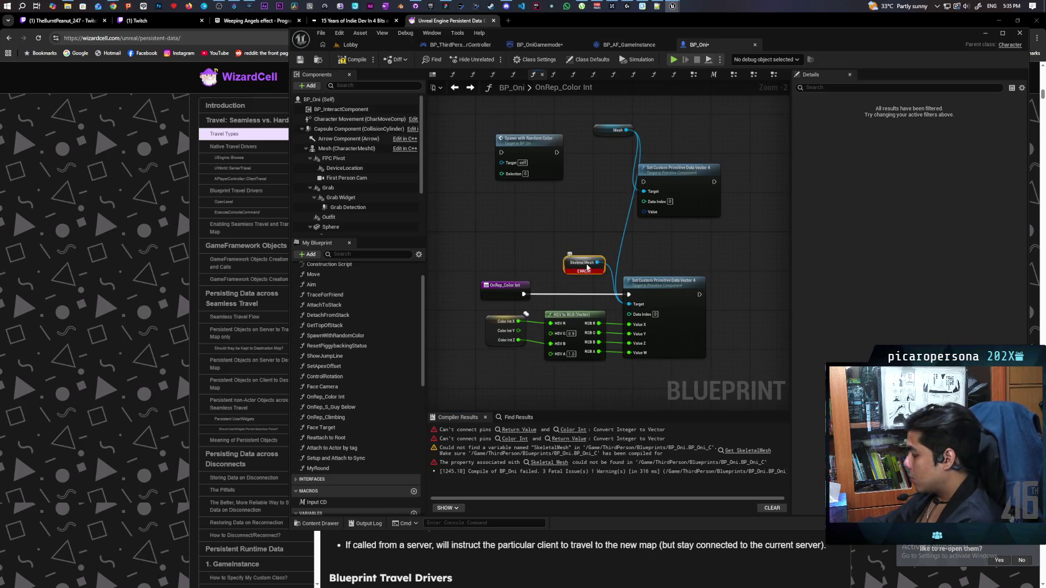
pyautogui.press('Delete')
pyautogui.click(560, 153)
pyautogui.click(597, 214)
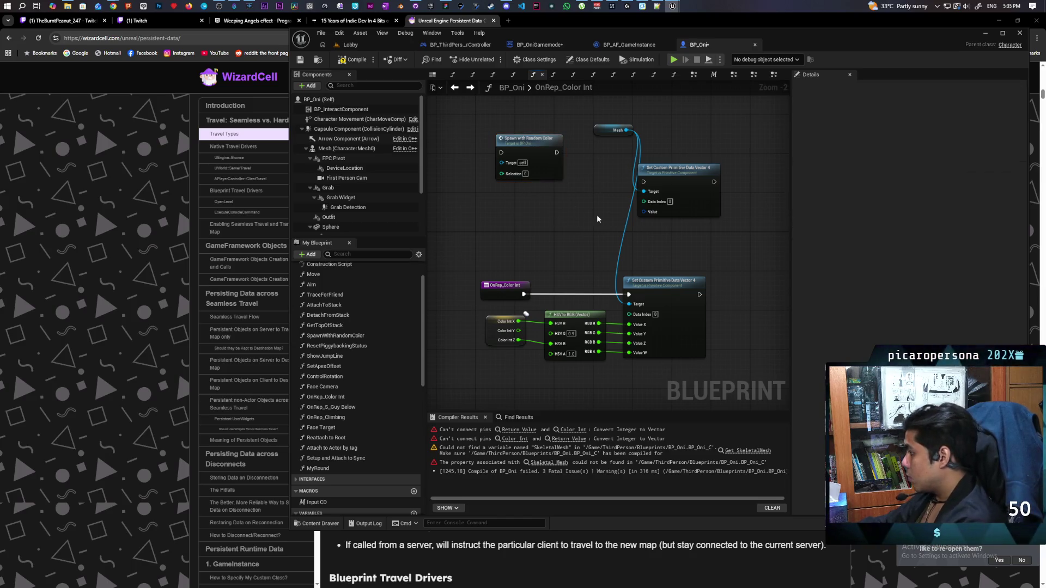
pyautogui.click(678, 169)
pyautogui.press('Delete')
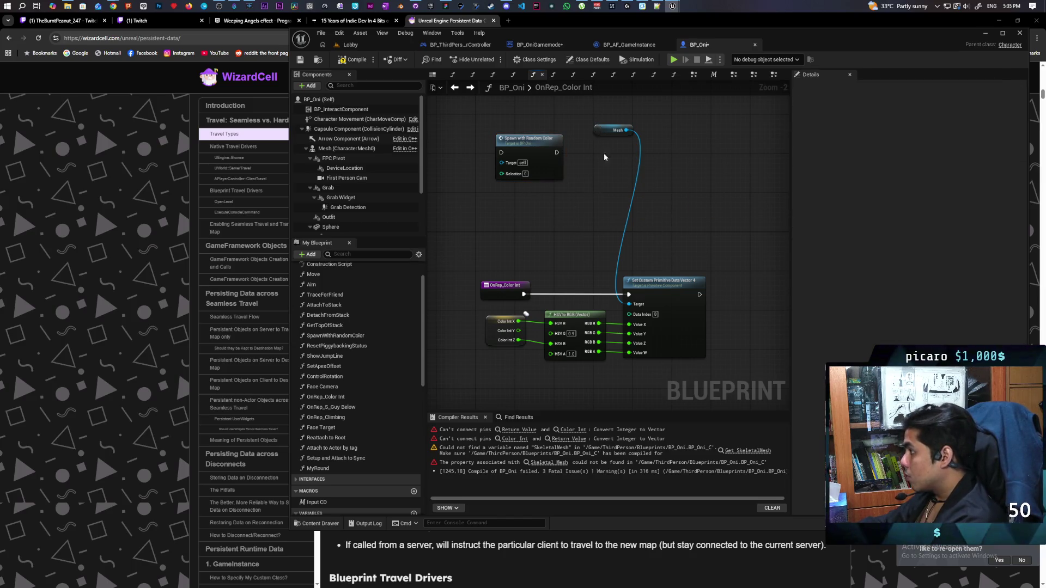
pyautogui.moveTo(611, 131); pyautogui.dragTo(592, 253)
pyautogui.click(357, 62)
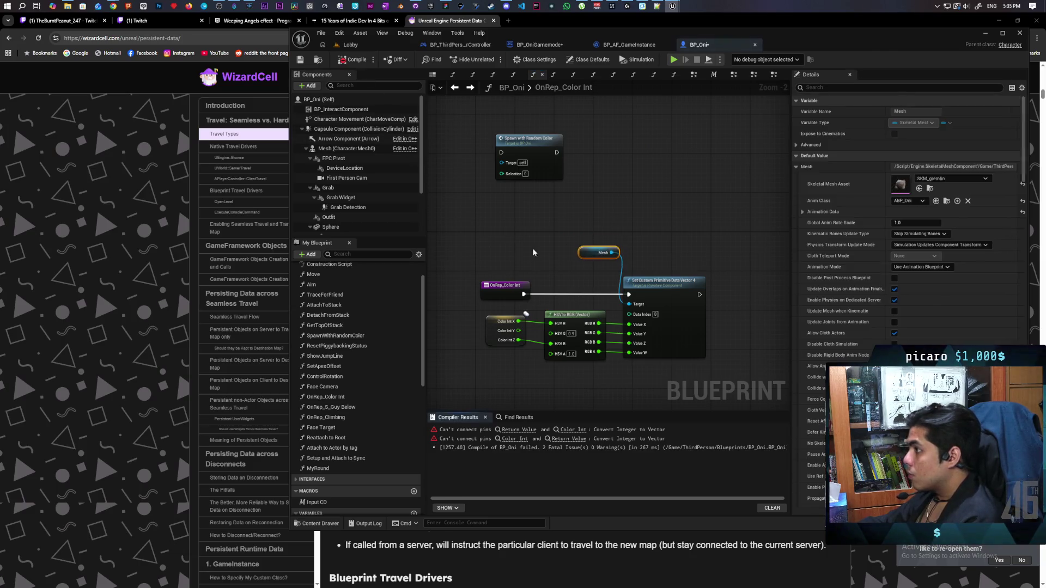
pyautogui.click(519, 430)
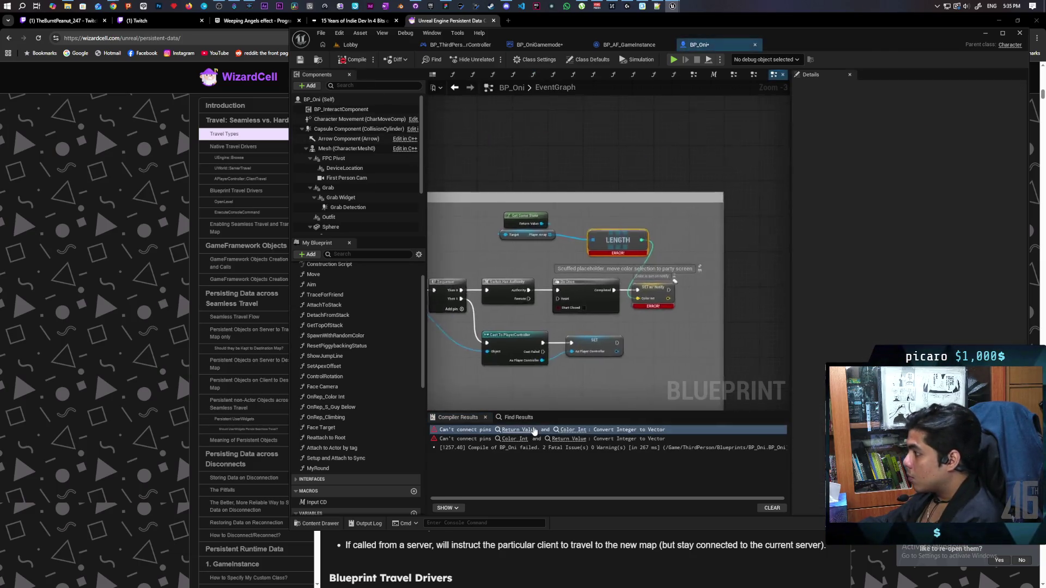
pyautogui.moveTo(579, 203)
pyautogui.mouseDown()
pyautogui.moveTo(566, 195)
pyautogui.moveTo(610, 126)
pyautogui.moveTo(680, 206)
pyautogui.mouseUp()
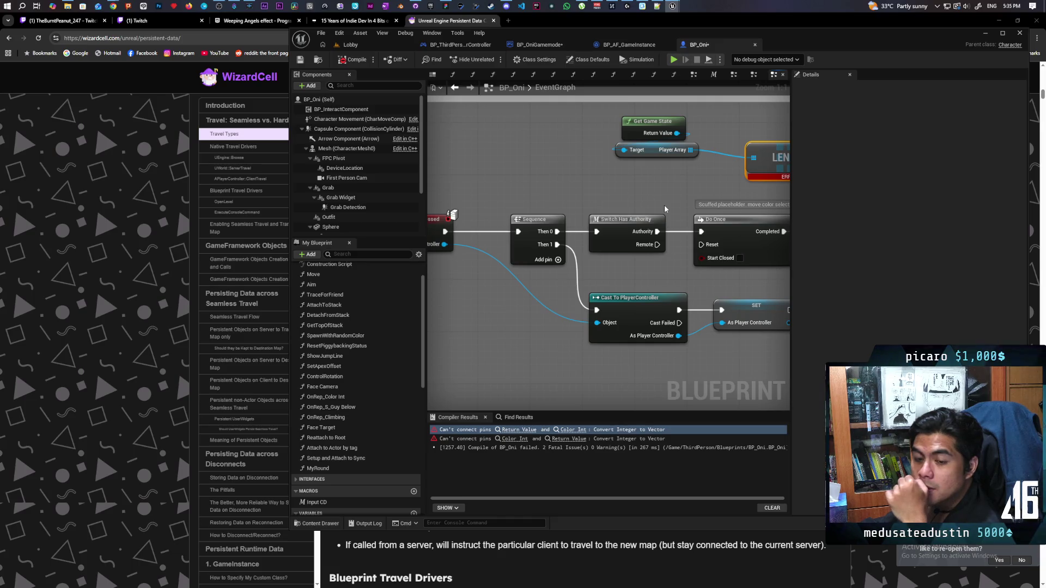
pyautogui.moveTo(664, 204)
pyautogui.mouseDown()
pyautogui.moveTo(508, 270)
pyautogui.moveTo(629, 284)
pyautogui.moveTo(513, 284)
pyautogui.moveTo(631, 322)
pyautogui.moveTo(541, 261)
pyautogui.moveTo(538, 291)
pyautogui.moveTo(528, 262)
pyautogui.moveTo(566, 293)
pyautogui.moveTo(588, 257)
pyautogui.moveTo(652, 219)
pyautogui.moveTo(596, 246)
pyautogui.moveTo(615, 254)
pyautogui.moveTo(577, 267)
pyautogui.moveTo(649, 231)
pyautogui.moveTo(615, 278)
pyautogui.moveTo(722, 231)
pyautogui.moveTo(532, 245)
pyautogui.moveTo(684, 233)
pyautogui.moveTo(682, 221)
pyautogui.mouseUp()
# Survey the EventGraph, then search 'begin pl' to jump to Event BeginPlay.
pyautogui.scroll(-1, 569, 245)
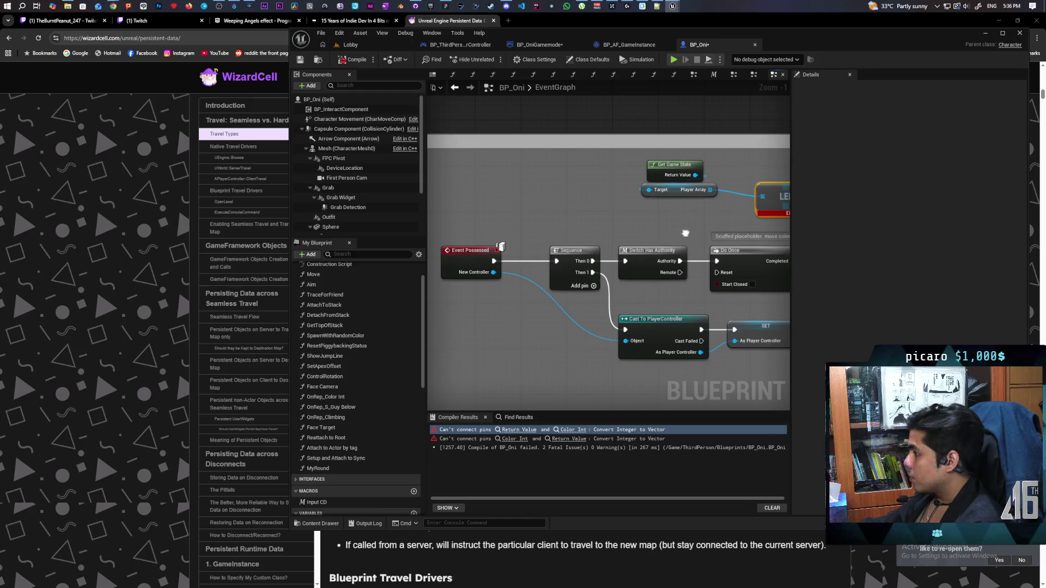
pyautogui.scroll(-2, 681, 221)
pyautogui.scroll(-1, 669, 219)
pyautogui.scroll(2, 669, 219)
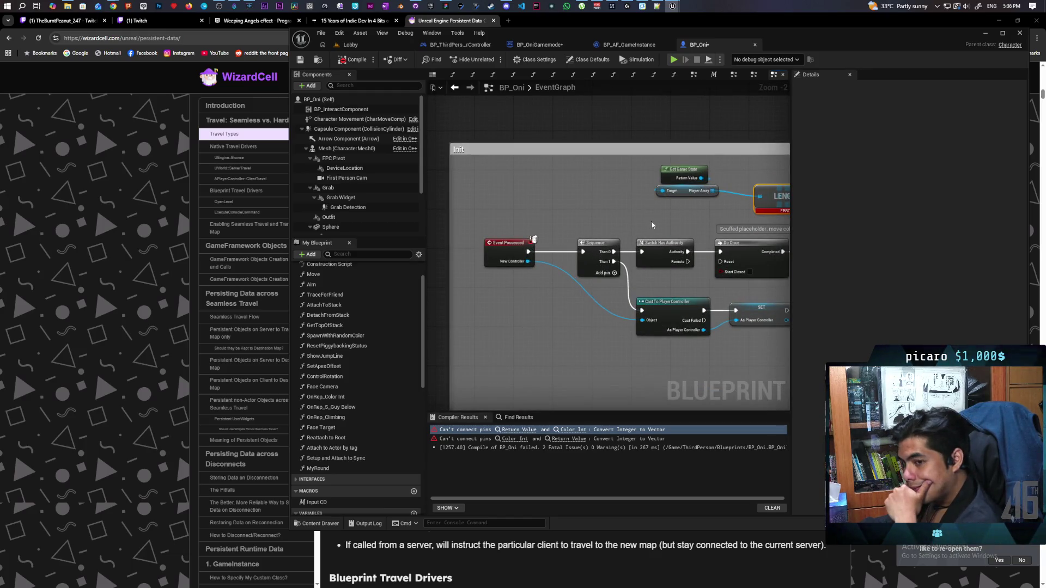
pyautogui.scroll(-4, 616, 215)
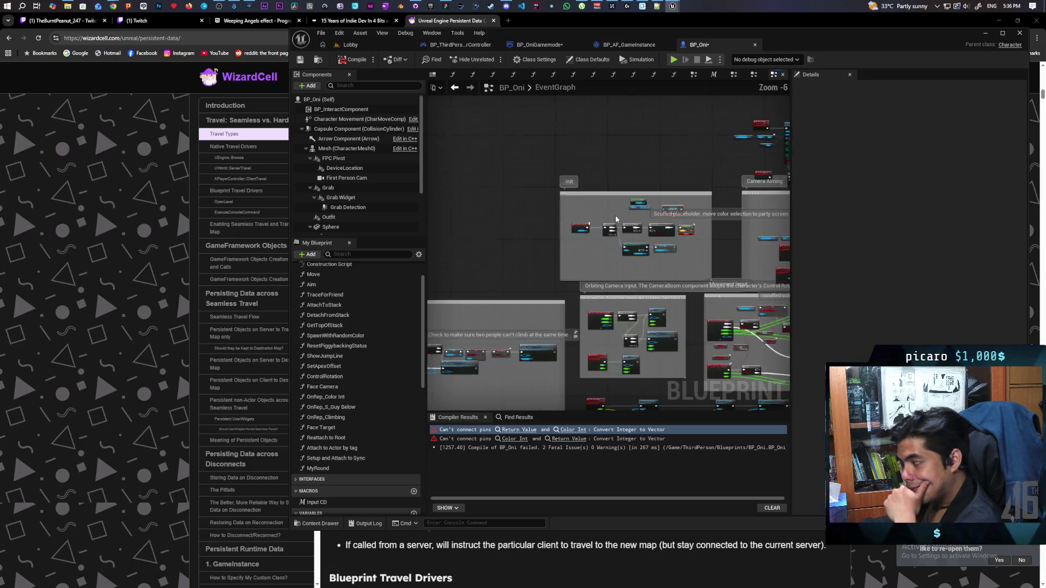
pyautogui.scroll(2, 612, 218)
pyautogui.scroll(2, 570, 273)
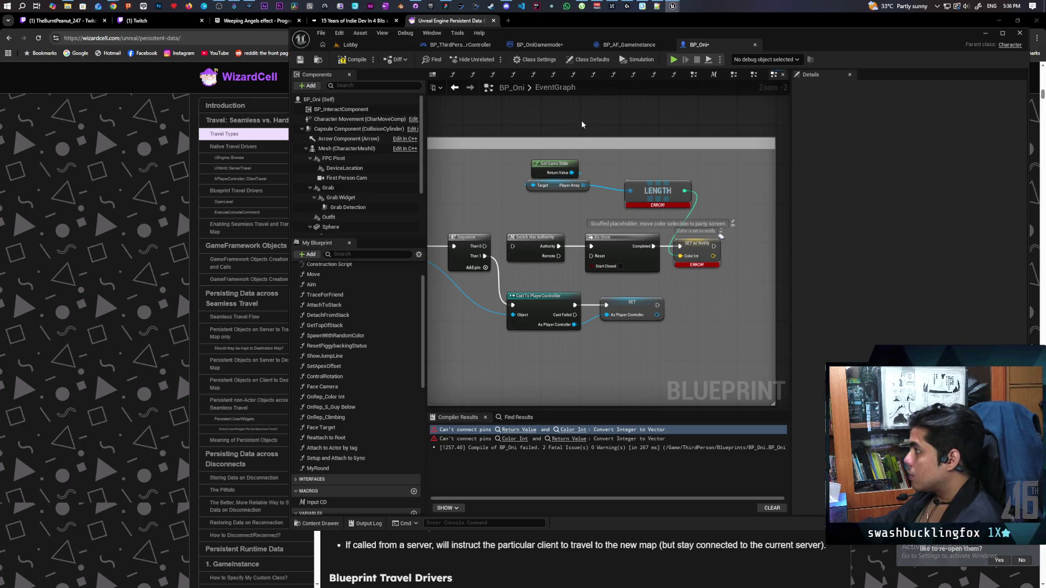
pyautogui.scroll(-4, 548, 129)
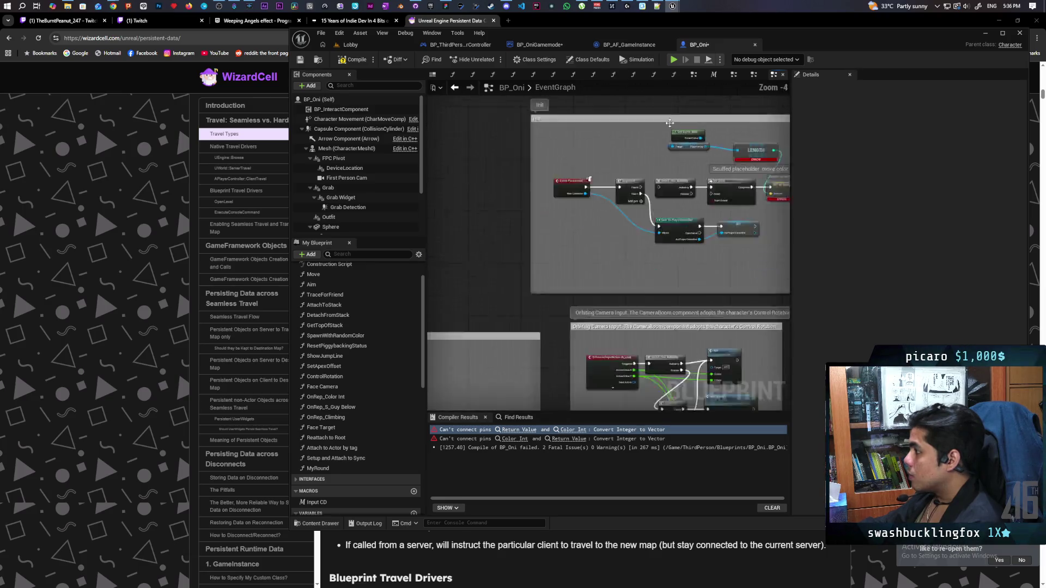
pyautogui.scroll(2, 587, 217)
pyautogui.scroll(-4, 587, 217)
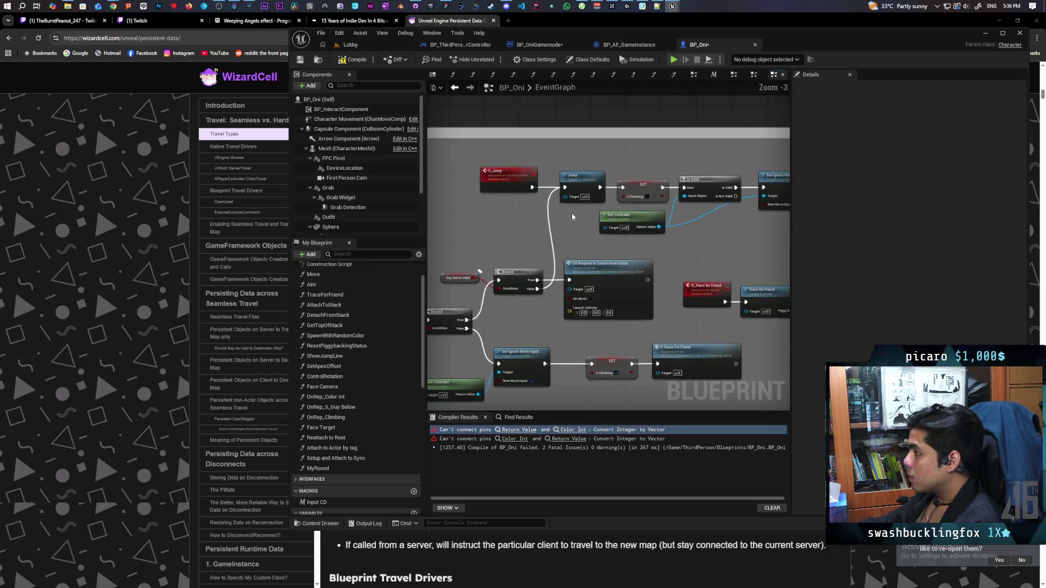
pyautogui.scroll(2, 580, 228)
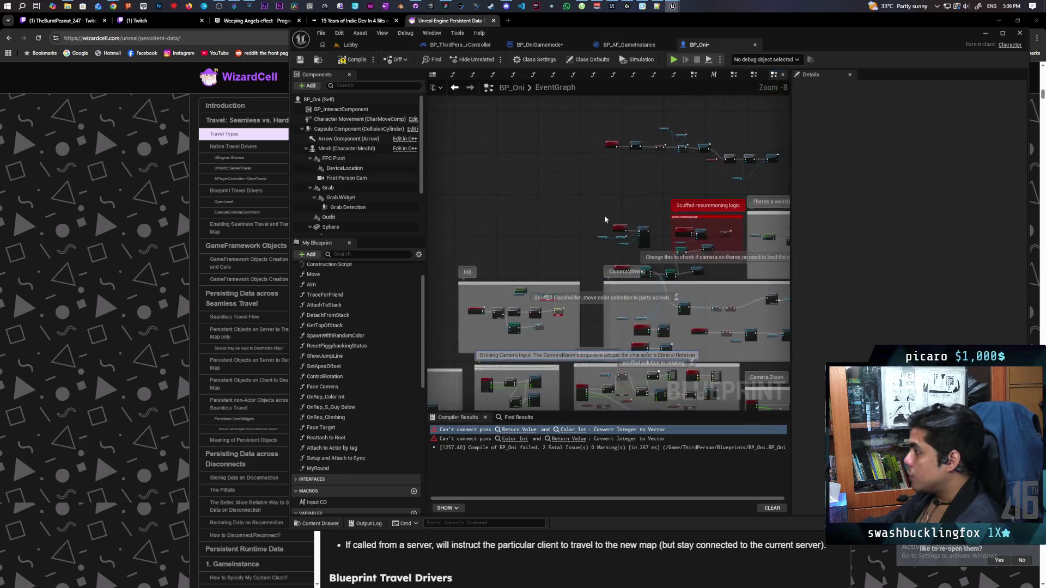
pyautogui.rightClick(534, 201)
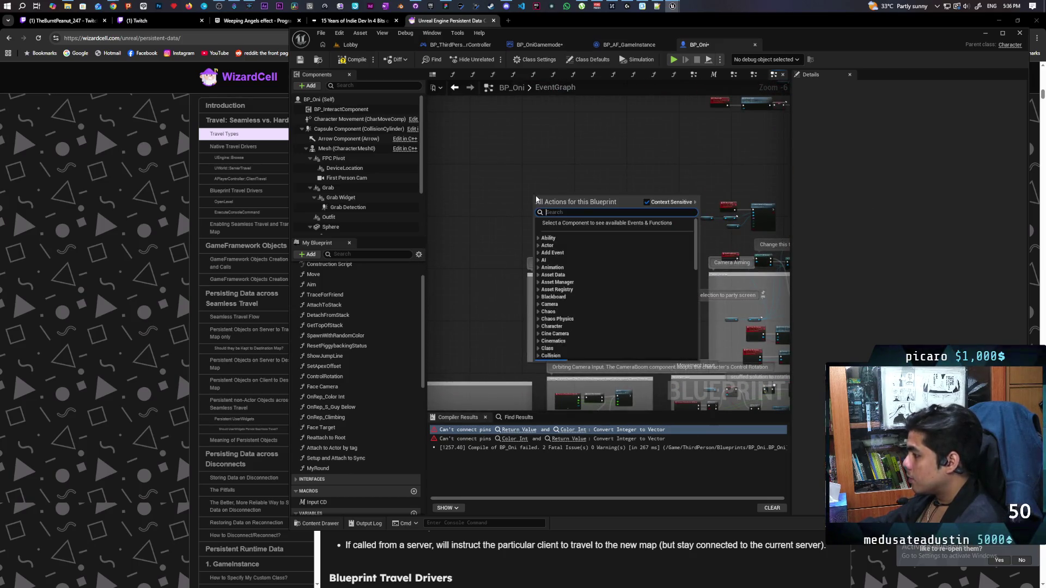
pyautogui.write('begin pl')
pyautogui.press('Return')
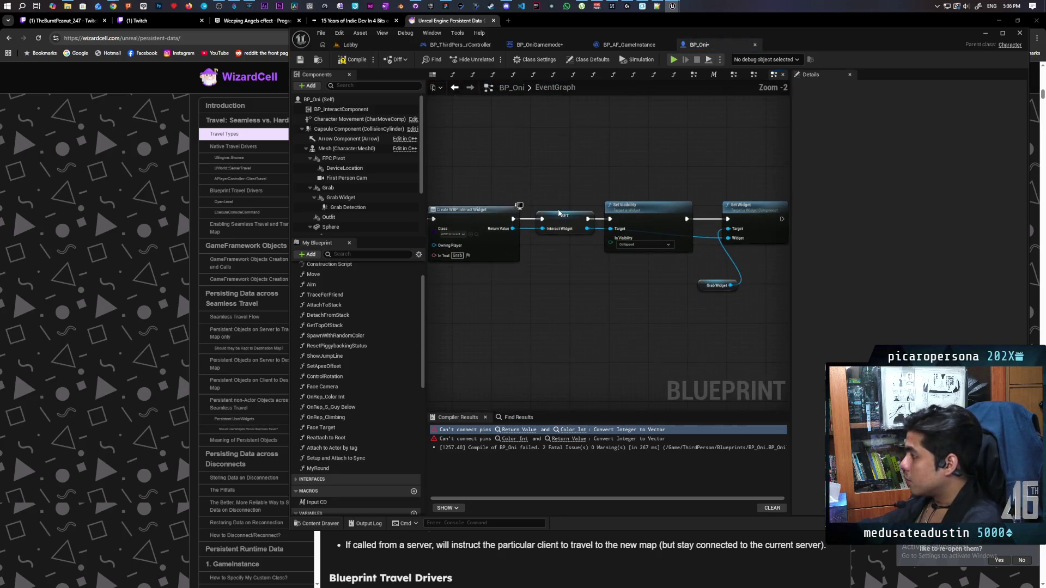
# Select the SET w/ Notify node to show the Color Int variable's properties.
pyautogui.scroll(-4, 567, 188)
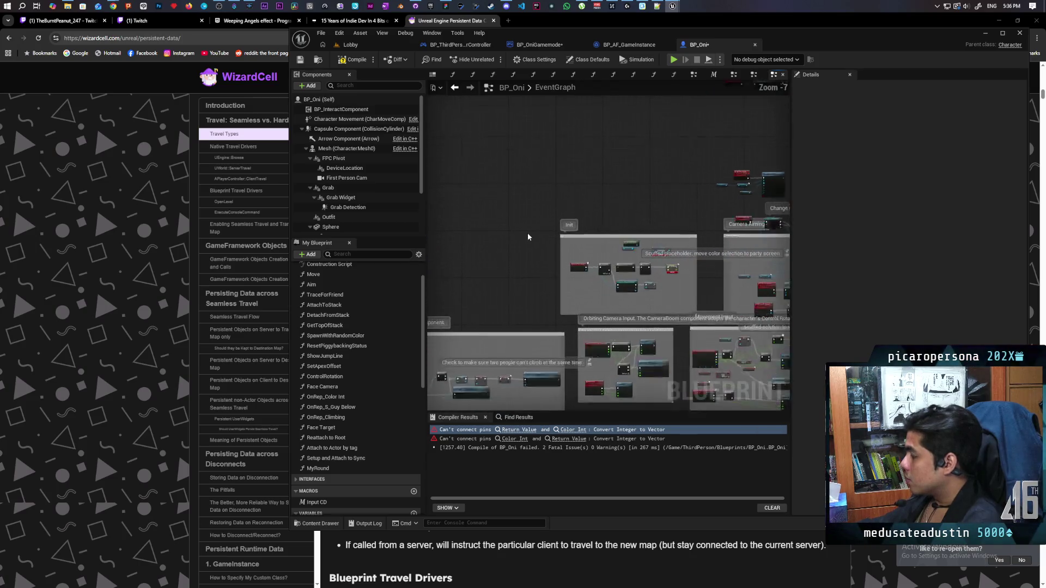
pyautogui.scroll(4, 527, 234)
pyautogui.scroll(2, 593, 265)
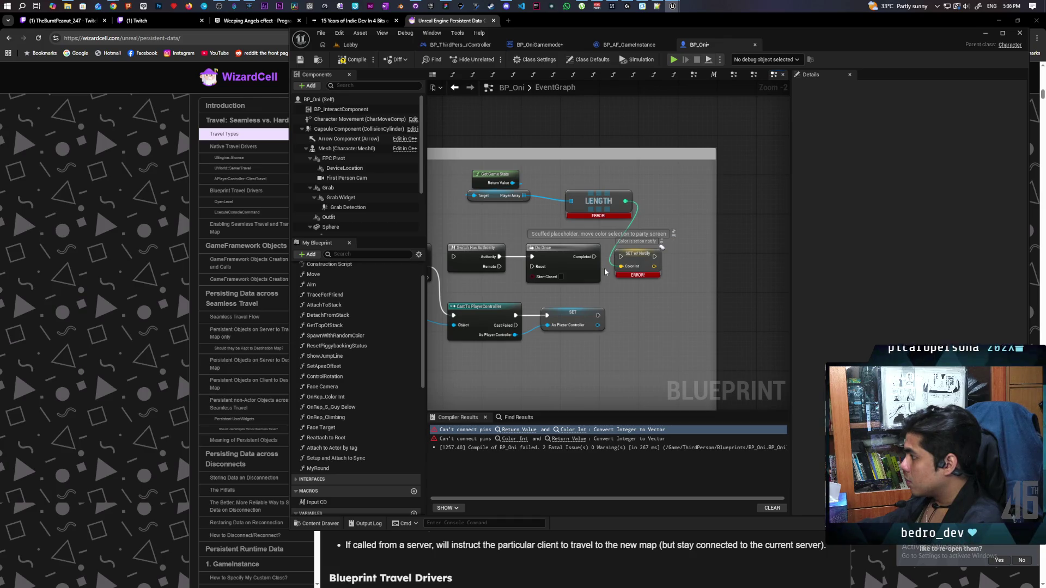
pyautogui.click(637, 261)
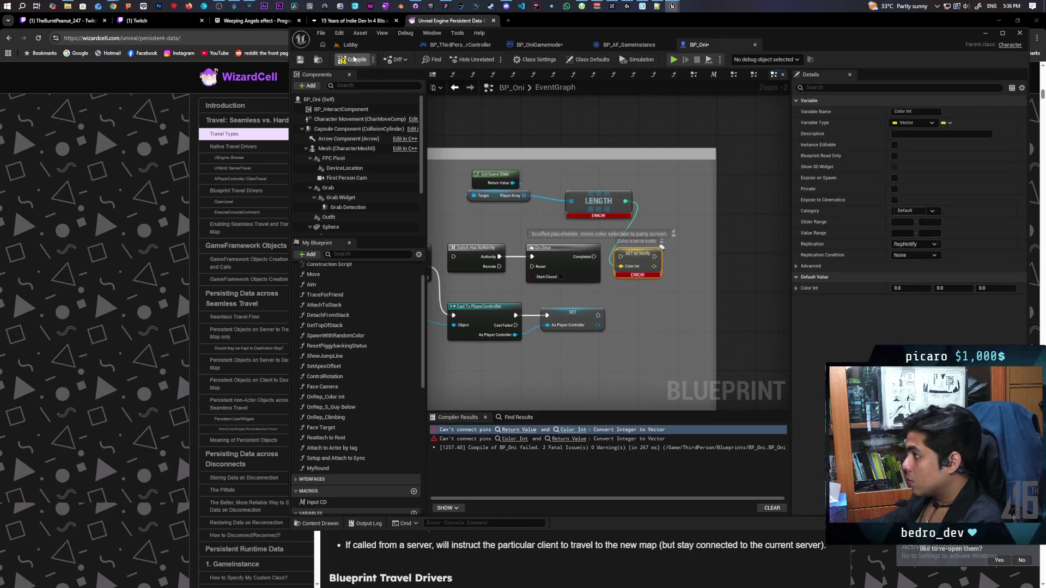
# Restore the Color Int SET w/ Notify node with Ctrl+Z, move it above Event BeginPlay, and recompile.
pyautogui.keyDown('alt'); pyautogui.click(627, 203); pyautogui.keyUp('alt')
pyautogui.press('F7')
pyautogui.scroll(-3, 572, 242)
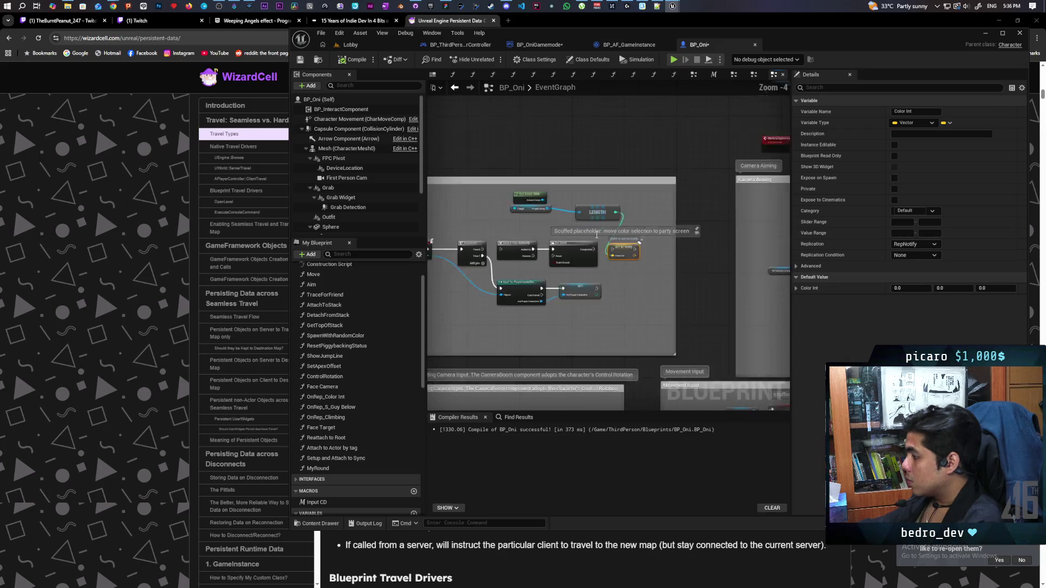
pyautogui.scroll(2, 701, 234)
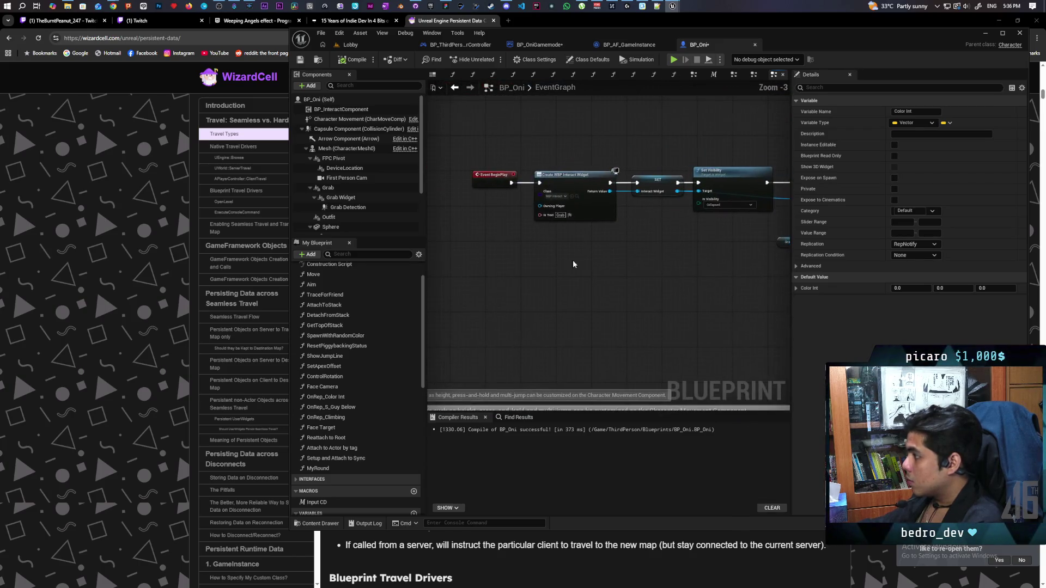
pyautogui.hotkey('ctrl', 'z')
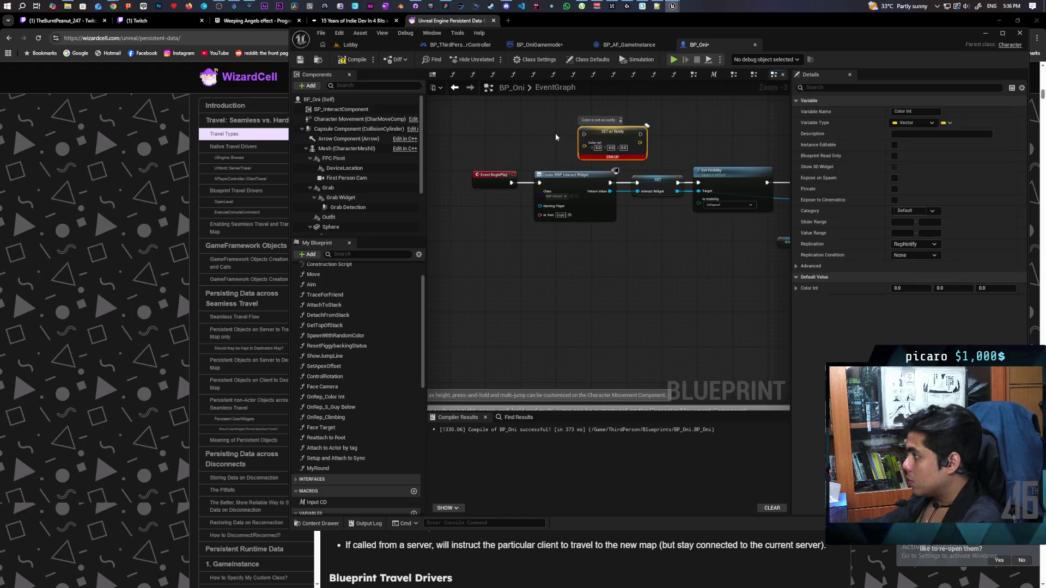
pyautogui.scroll(2, 511, 225)
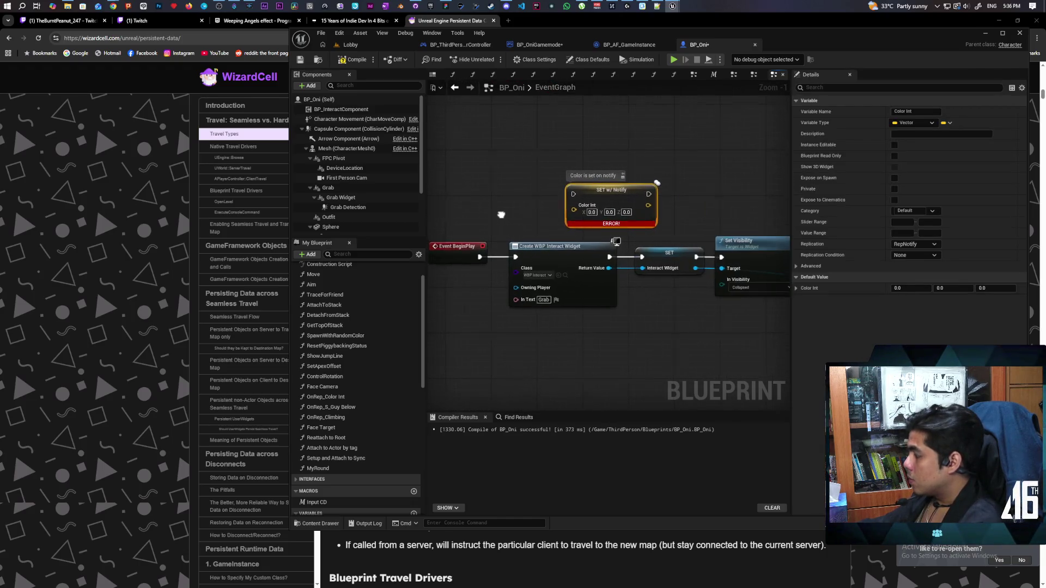
pyautogui.moveTo(566, 226); pyautogui.dragTo(563, 173)
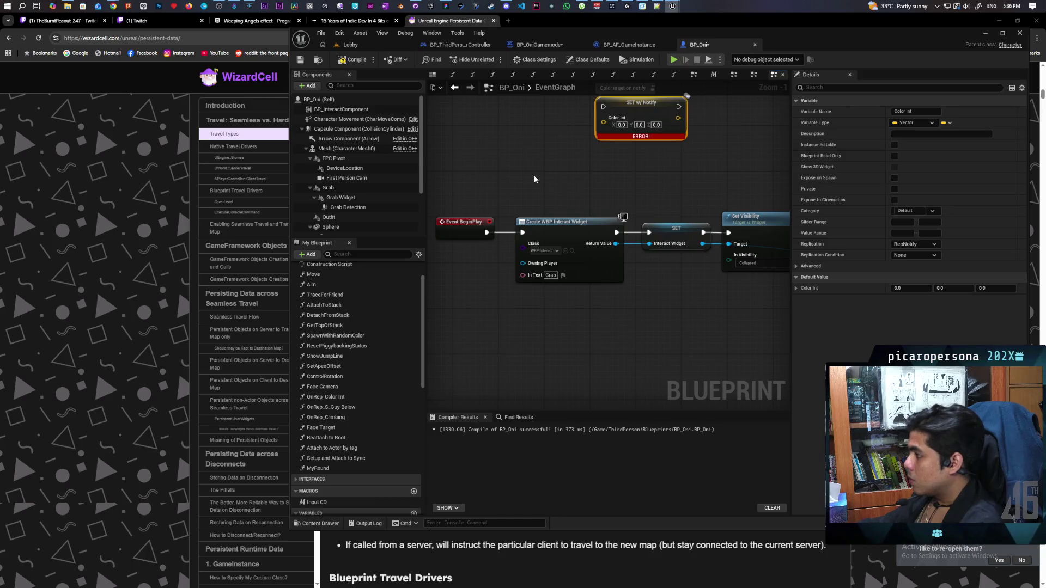
pyautogui.press('F7')
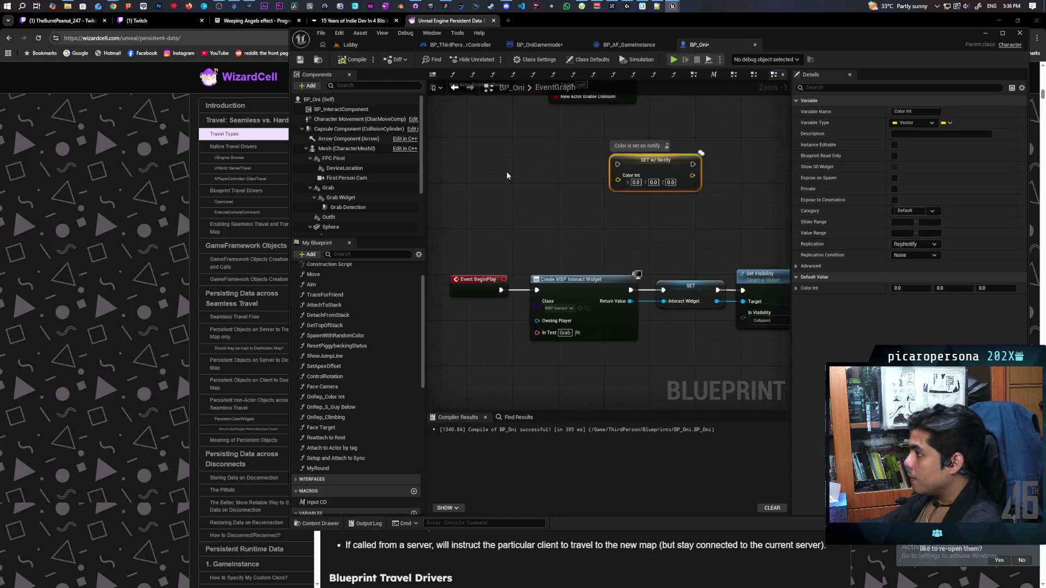
# Add a custom event named S Get Color to BP_Oni's graph.
pyautogui.click(518, 222)
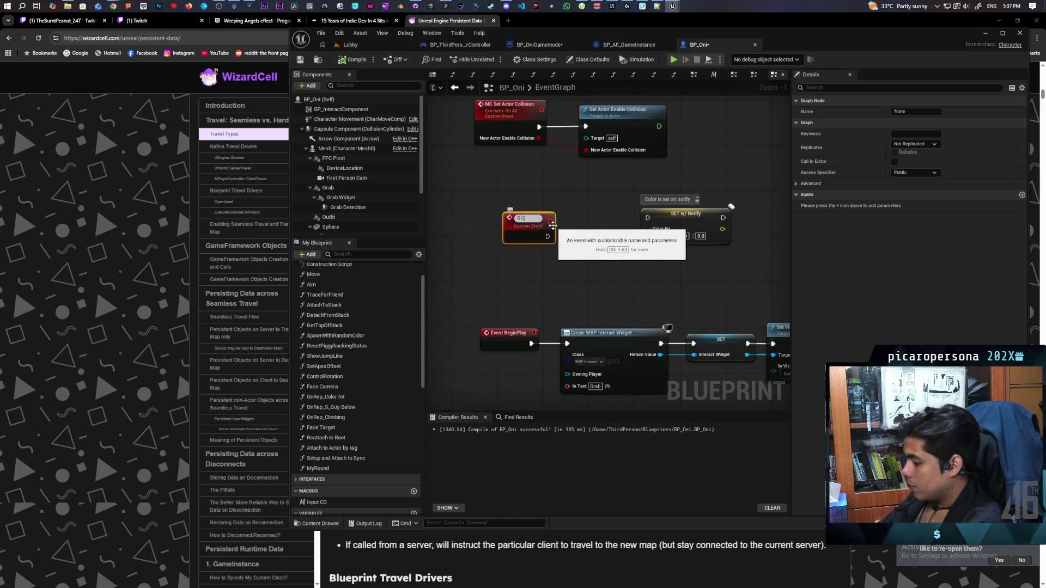
pyautogui.write('et')
pyautogui.press('BackSpace')
pyautogui.press('BackSpace')
pyautogui.press('BackSpace')
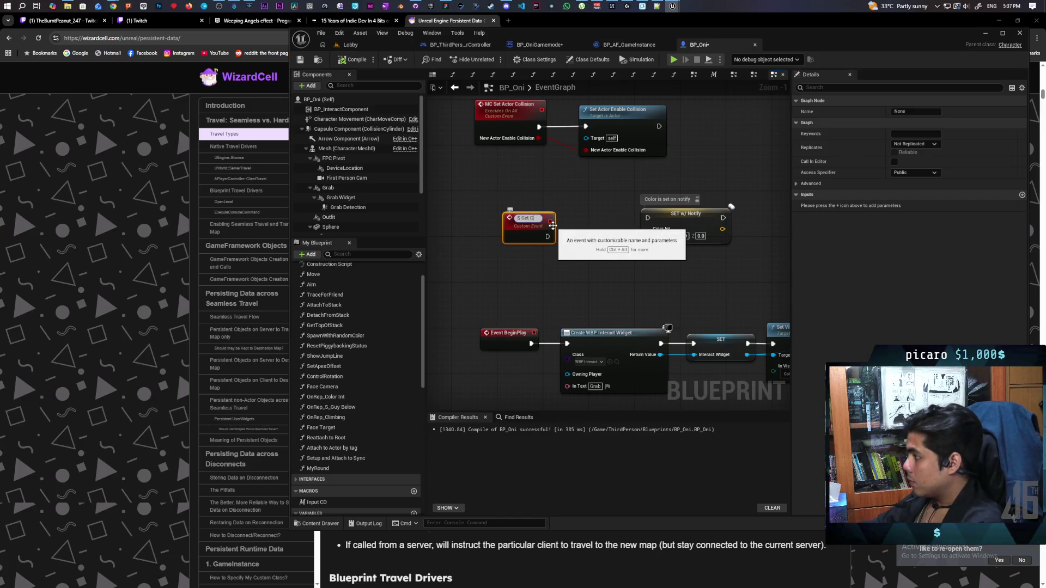
pyautogui.scroll(1, 556, 227)
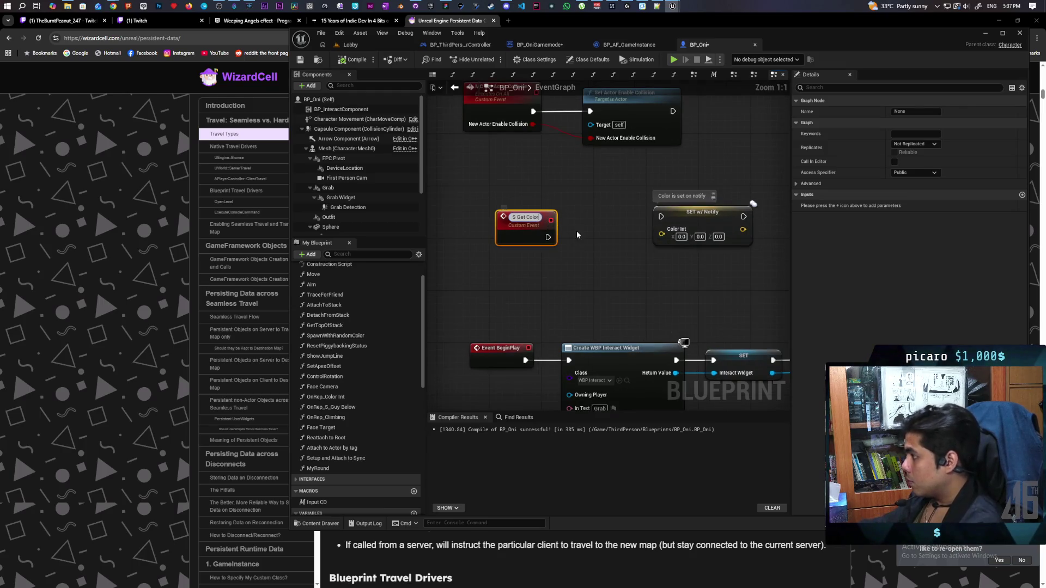
pyautogui.click(577, 232)
pyautogui.moveTo(523, 234); pyautogui.dragTo(511, 215)
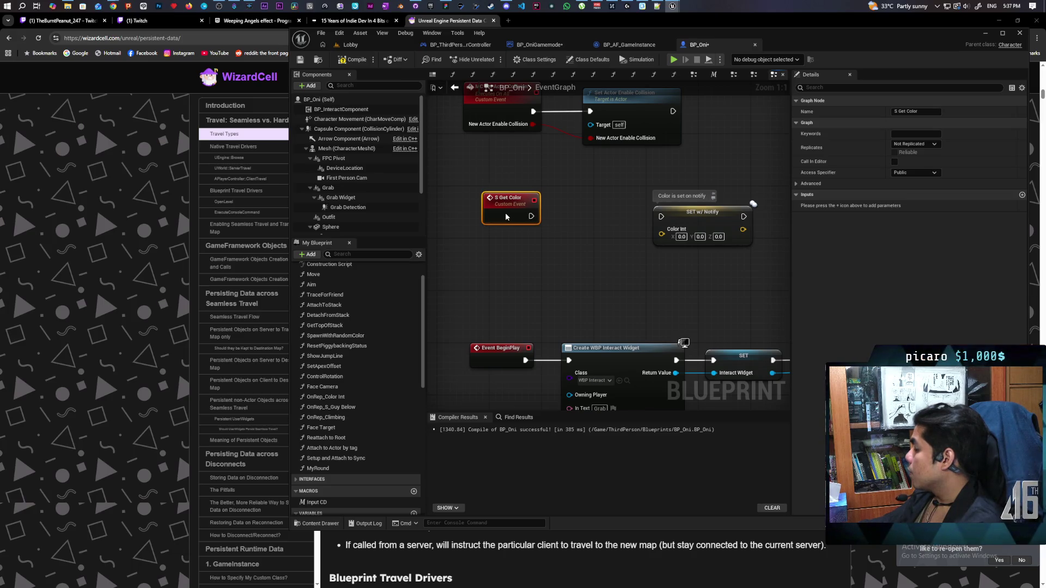
# Give S Get Color a Color Int input wired into SET w/ Notify, then compile.
pyautogui.moveTo(505, 216); pyautogui.dragTo(499, 217)
pyautogui.moveTo(661, 233)
pyautogui.mouseDown()
pyautogui.moveTo(510, 252)
pyautogui.moveTo(504, 218)
pyautogui.moveTo(662, 217)
pyautogui.moveTo(594, 218)
pyautogui.moveTo(607, 208)
pyautogui.mouseUp()
pyautogui.keyDown('shift'); pyautogui.click(587, 222); pyautogui.keyUp('shift')
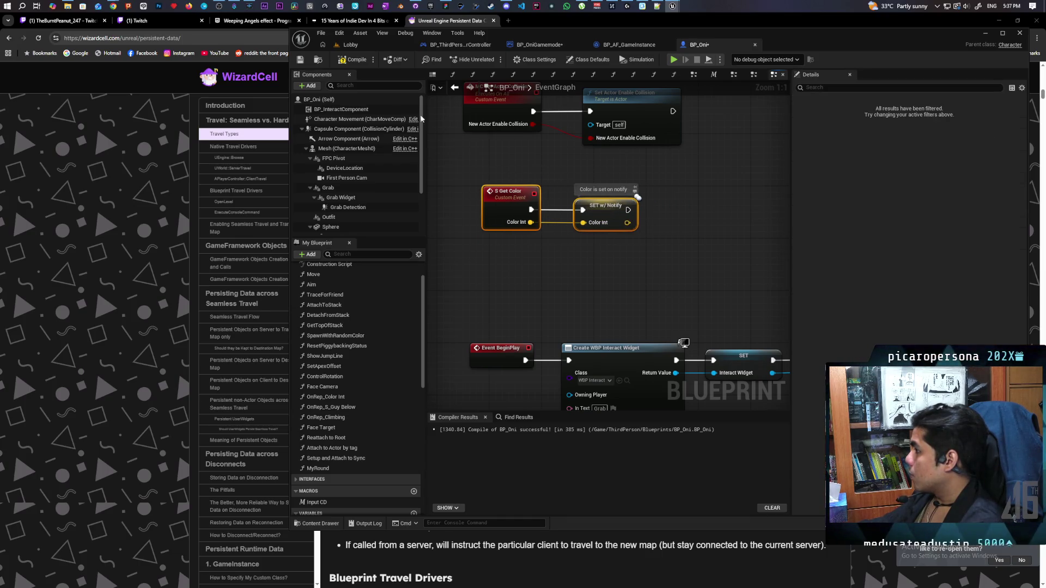
pyautogui.press('F7')
pyautogui.moveTo(539, 276)
pyautogui.mouseDown()
pyautogui.moveTo(529, 203)
pyautogui.moveTo(520, 227)
pyautogui.mouseUp()
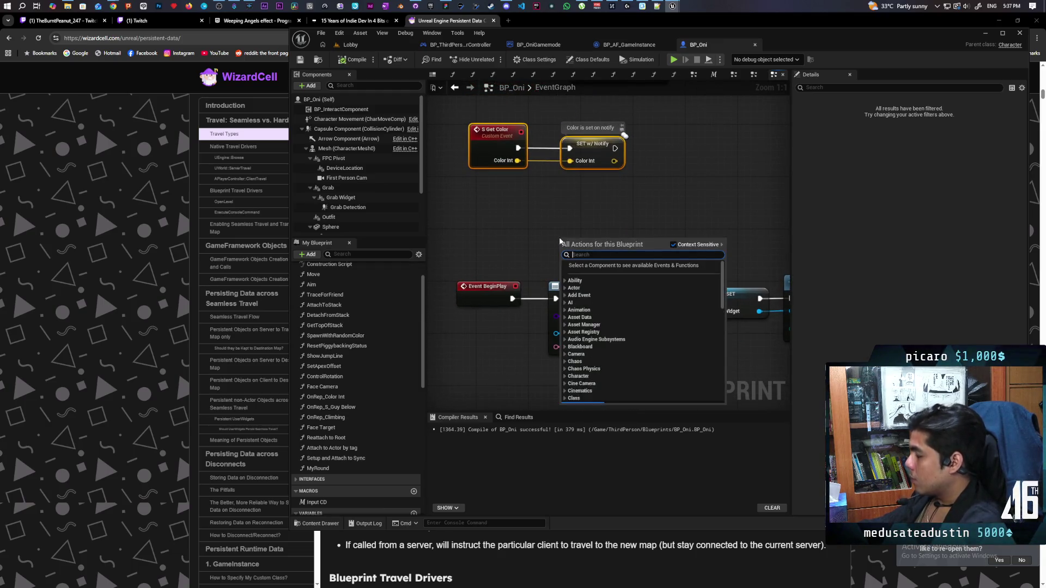
# Add an Is Locally Controlled node below the BeginPlay chain.
pyautogui.rightClick(560, 241)
pyautogui.write('is')
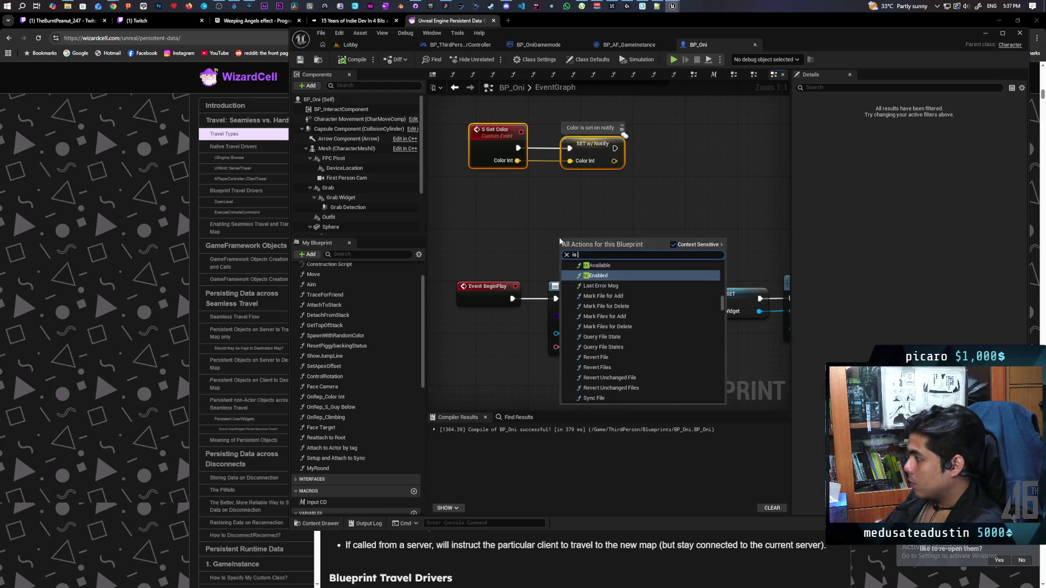
pyautogui.write(' loca')
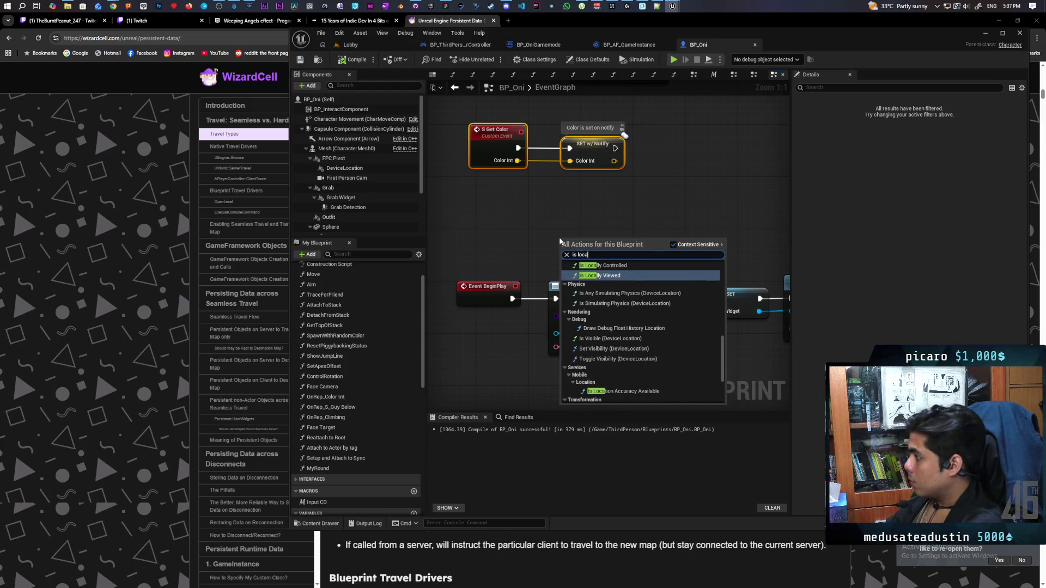
pyautogui.click(605, 265)
pyautogui.moveTo(613, 241)
pyautogui.mouseDown()
pyautogui.moveTo(584, 223)
pyautogui.moveTo(536, 394)
pyautogui.moveTo(527, 295)
pyautogui.moveTo(515, 358)
pyautogui.mouseUp()
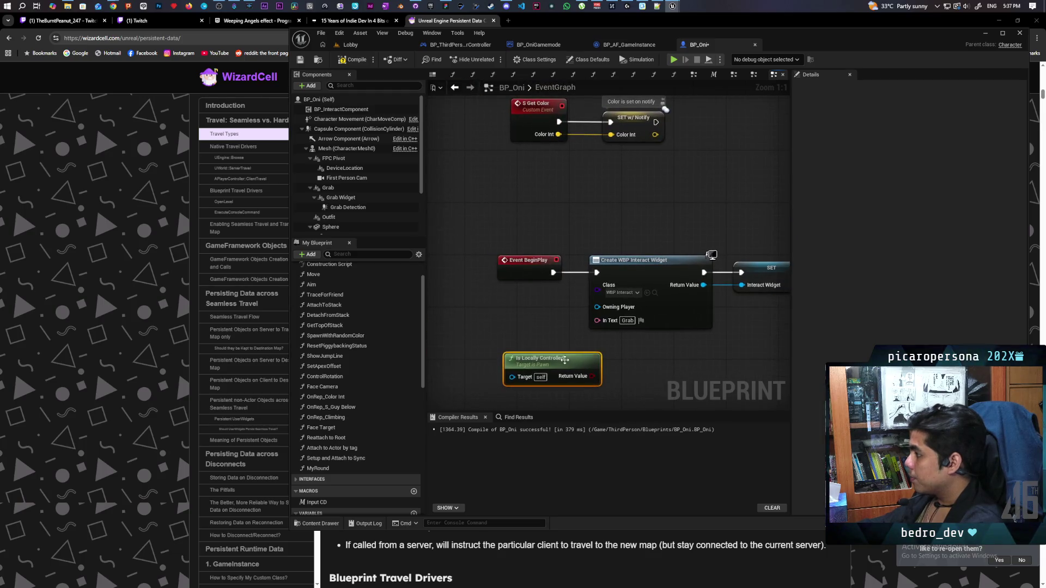
pyautogui.moveTo(565, 358)
pyautogui.mouseDown()
pyautogui.moveTo(508, 358)
pyautogui.moveTo(511, 368)
pyautogui.mouseUp()
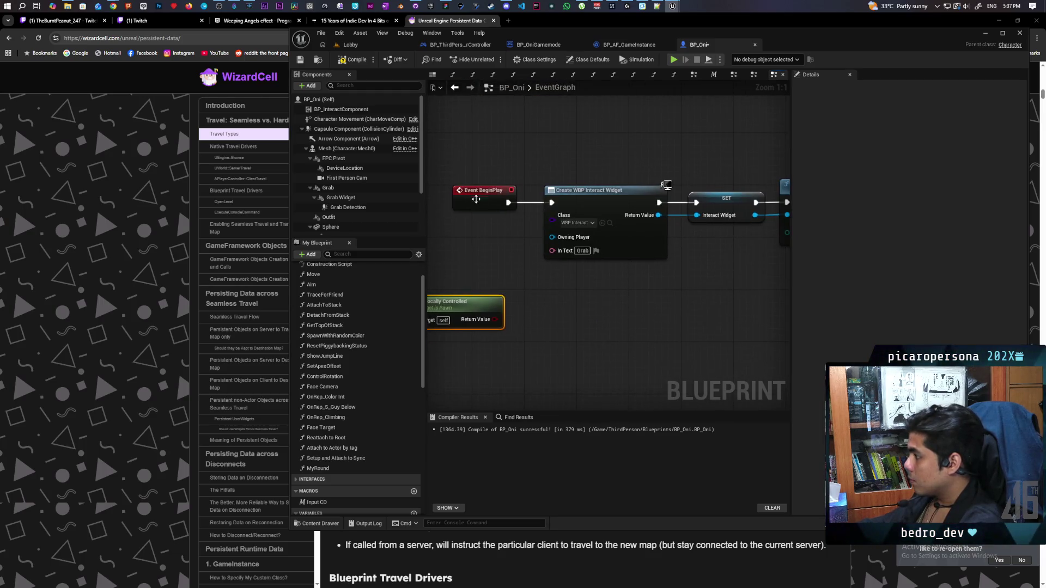
# Insert a Sequence after BeginPlay, Then 0 to widget creation, Then 1 to a Branch on Is Locally Controlled.
pyautogui.moveTo(477, 198); pyautogui.dragTo(431, 198)
pyautogui.click(528, 254)
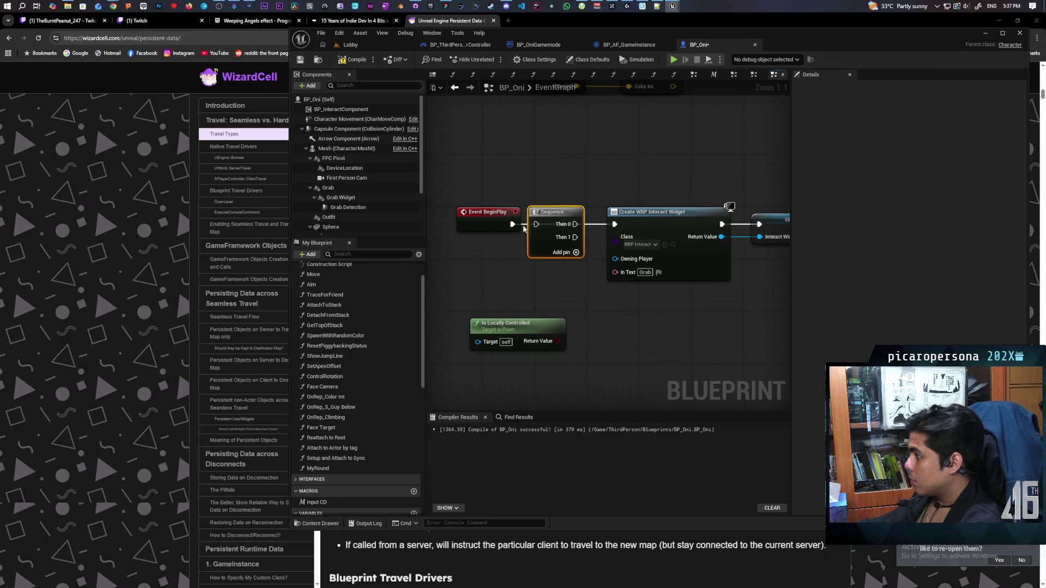
pyautogui.moveTo(532, 228)
pyautogui.mouseDown()
pyautogui.moveTo(612, 227)
pyautogui.moveTo(577, 244)
pyautogui.moveTo(607, 353)
pyautogui.moveTo(619, 346)
pyautogui.moveTo(619, 359)
pyautogui.mouseUp()
pyautogui.click(609, 331)
pyautogui.moveTo(529, 323); pyautogui.dragTo(554, 342)
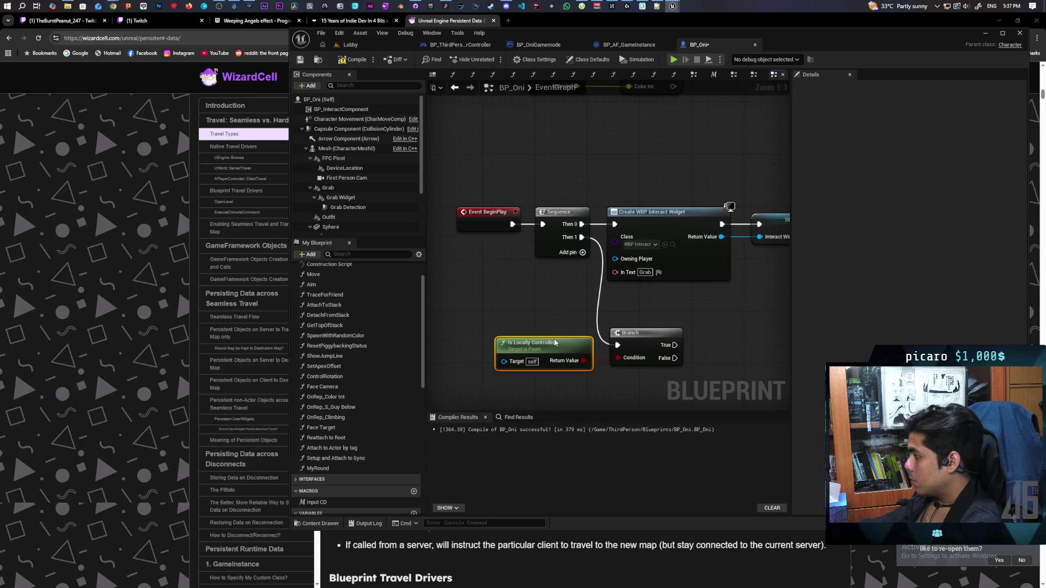
# Compile and save BP_Oni with the new Branch setup.
pyautogui.click(692, 309)
pyautogui.moveTo(692, 308); pyautogui.dragTo(607, 295)
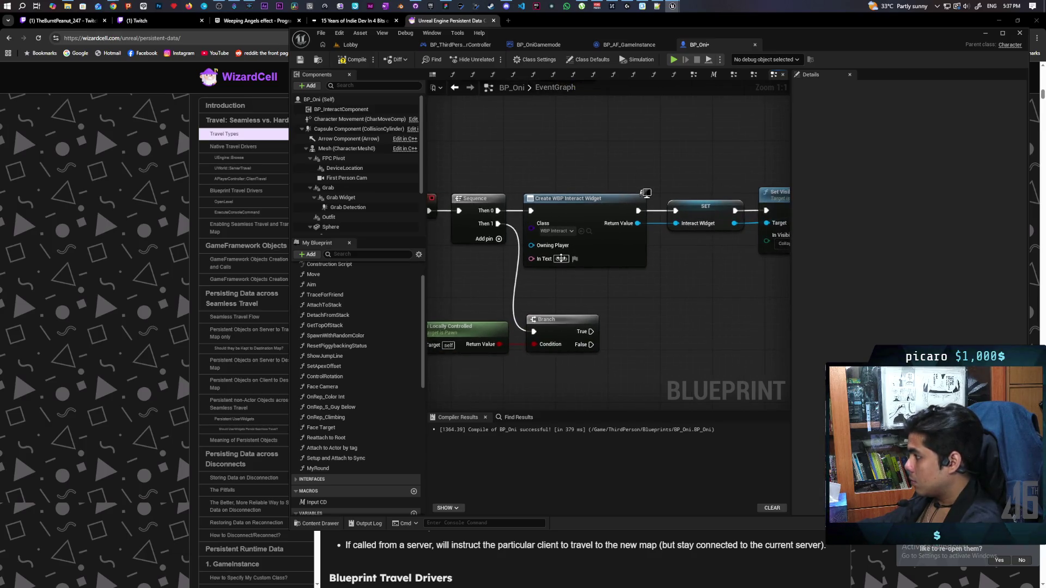
pyautogui.hotkey('ctrl', 's')
pyautogui.scroll(-2, 488, 146)
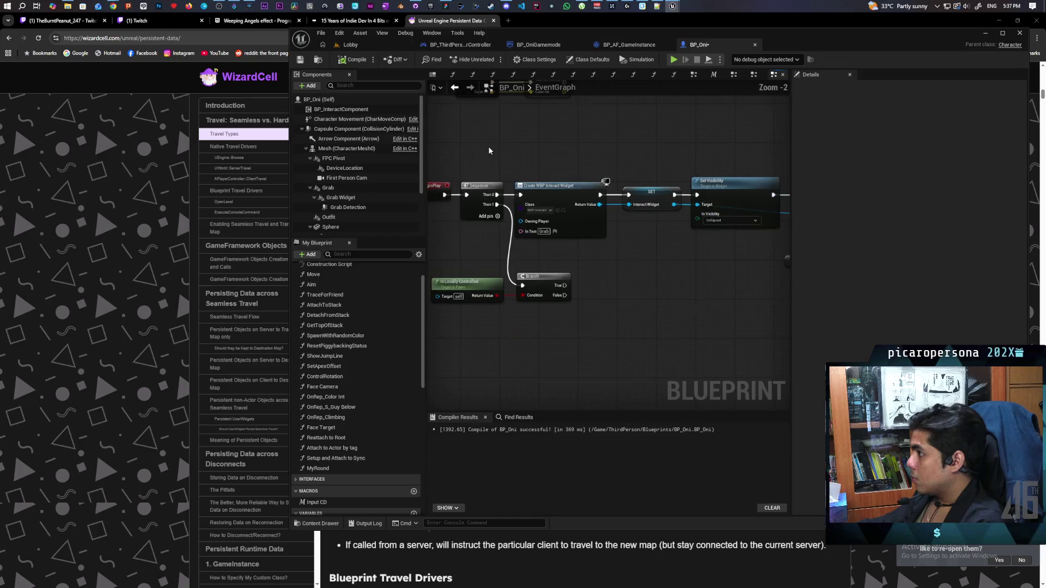
pyautogui.scroll(1, 611, 277)
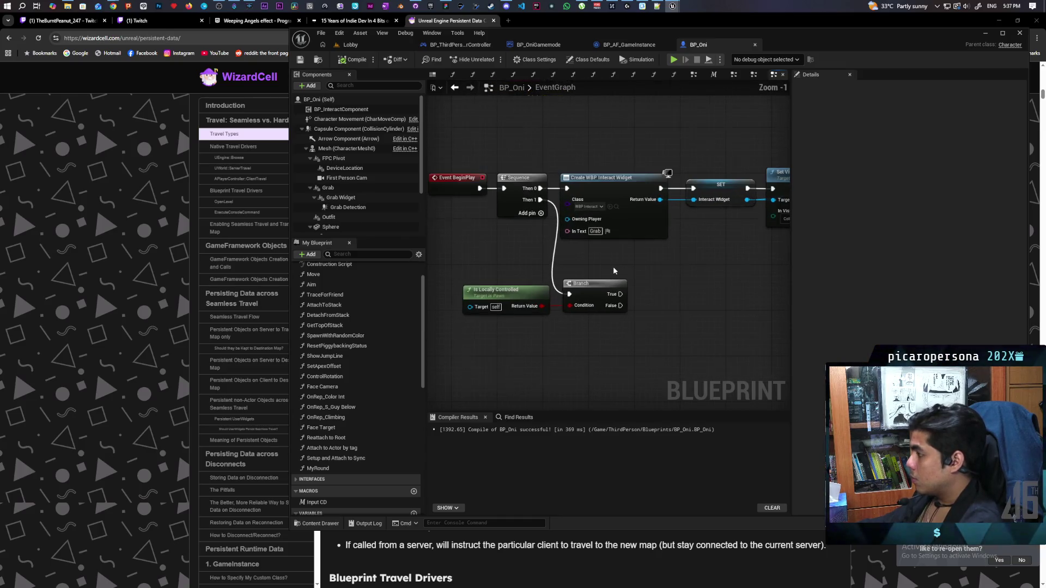
pyautogui.moveTo(627, 254)
pyautogui.mouseDown()
pyautogui.moveTo(609, 274)
pyautogui.moveTo(603, 266)
pyautogui.mouseUp()
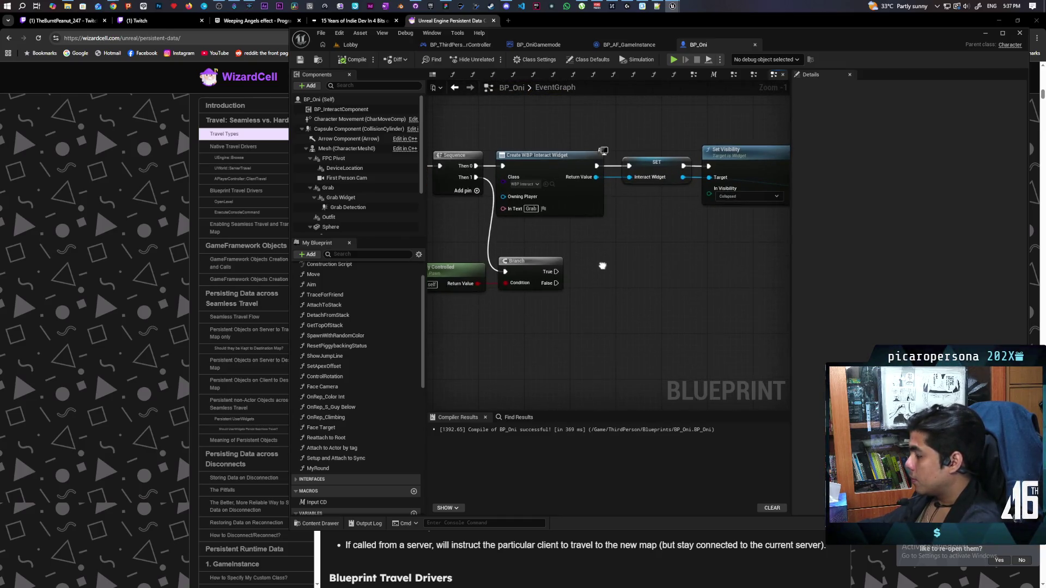
pyautogui.moveTo(538, 273)
pyautogui.mouseDown()
pyautogui.moveTo(573, 289)
pyautogui.moveTo(588, 284)
pyautogui.moveTo(590, 268)
pyautogui.mouseUp()
# Add Get Game Instance and a Cast To BP_AF_GameInstance beside the Branch.
pyautogui.rightClick(579, 303)
pyautogui.write('get')
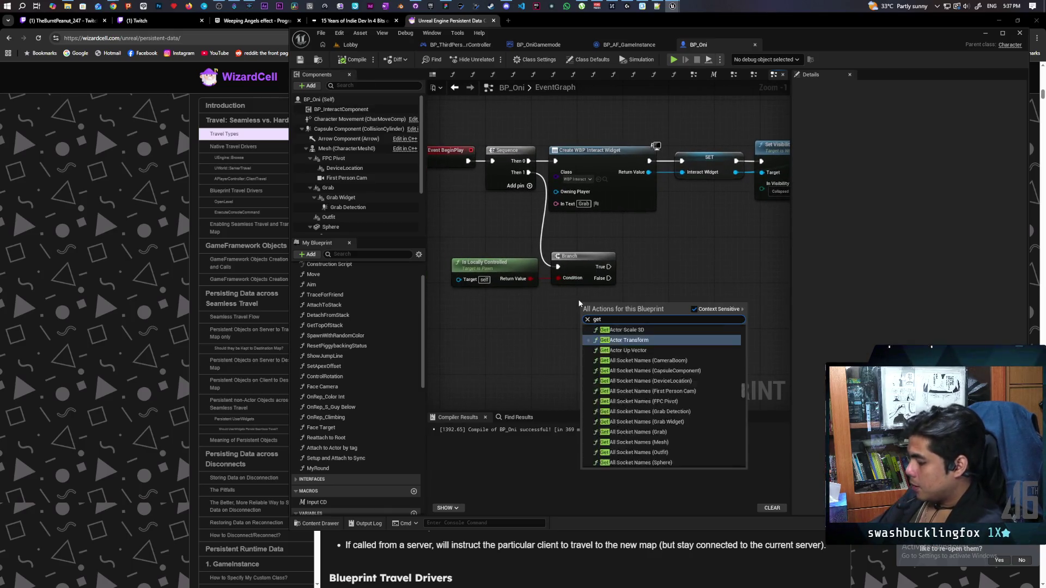
pyautogui.write(' game instan')
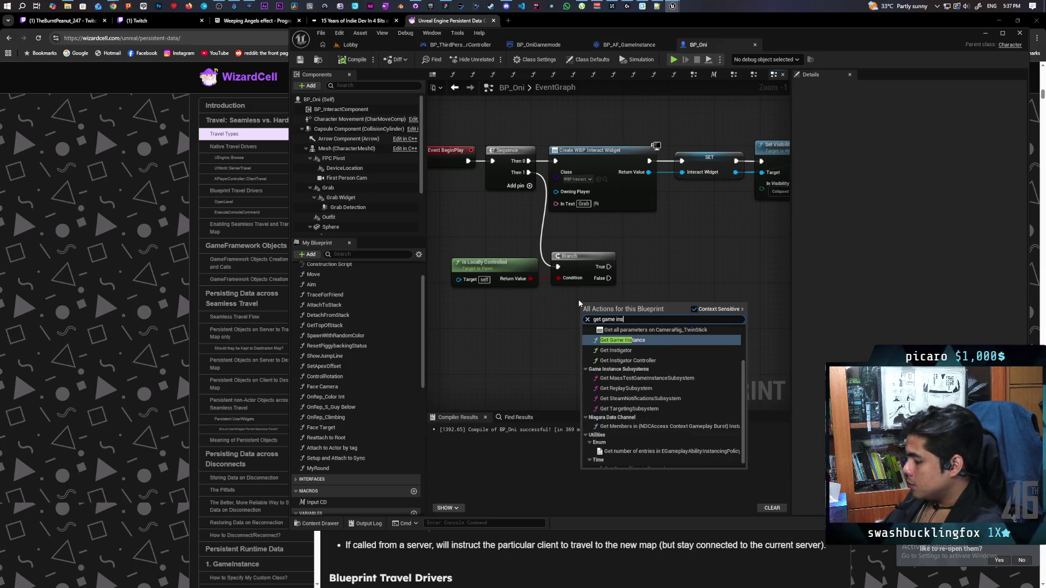
pyautogui.press('Return')
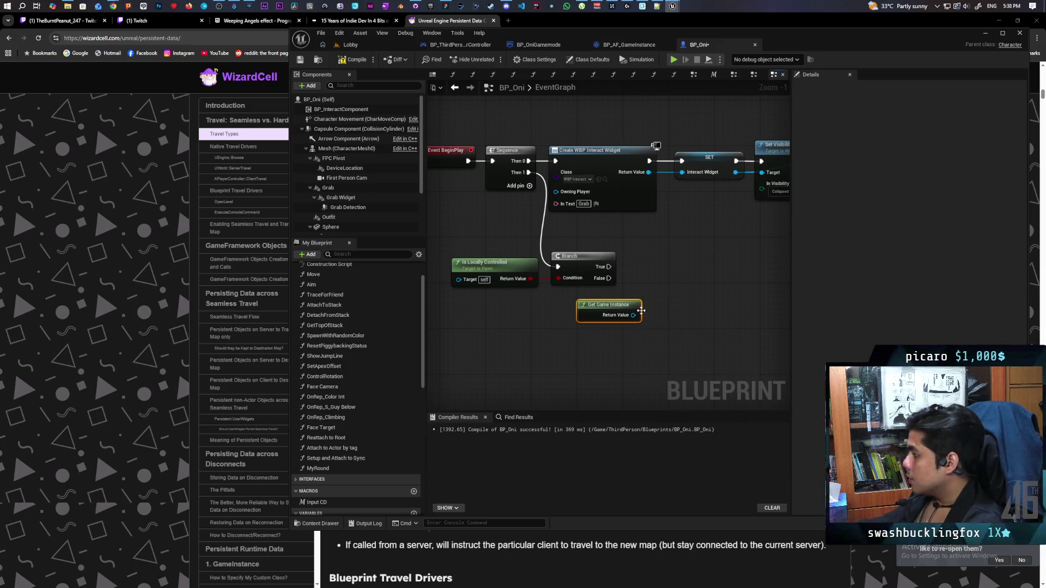
pyautogui.moveTo(633, 315); pyautogui.dragTo(665, 296)
pyautogui.write('cast to')
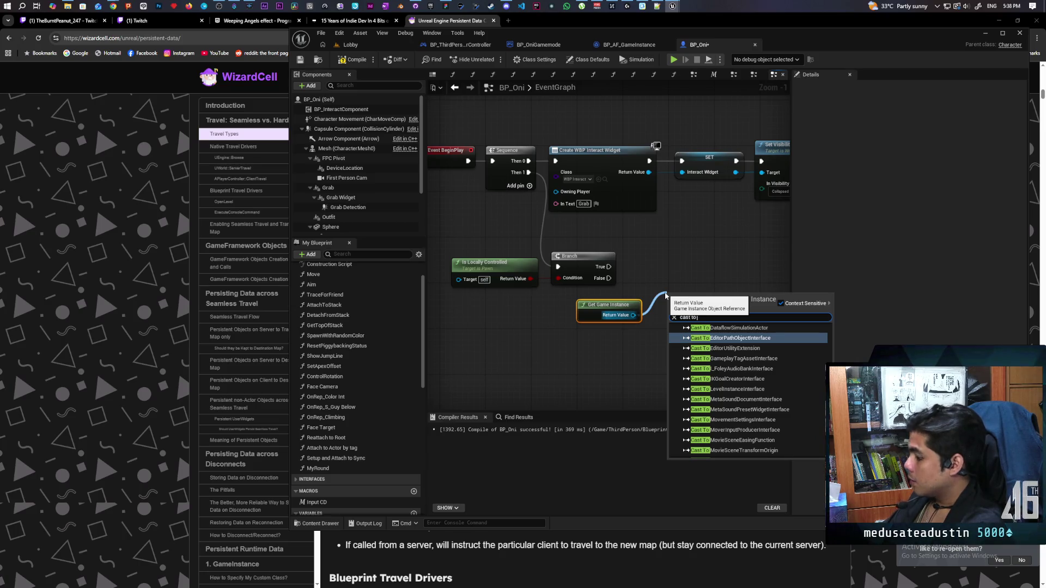
pyautogui.write(' game in')
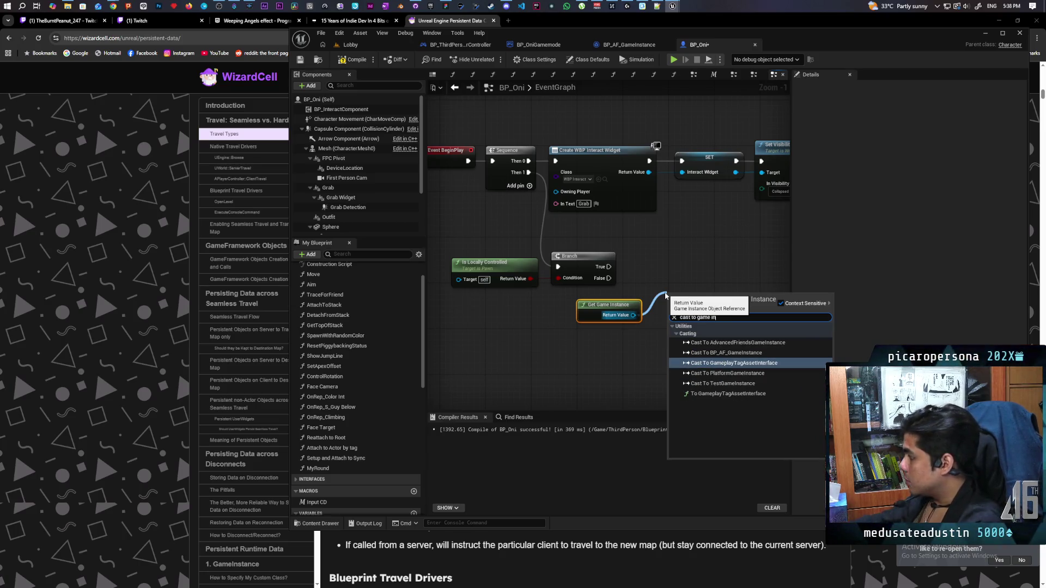
pyautogui.click(727, 352)
pyautogui.moveTo(690, 304)
pyautogui.mouseDown()
pyautogui.moveTo(673, 266)
pyautogui.moveTo(545, 269)
pyautogui.moveTo(607, 265)
pyautogui.mouseUp()
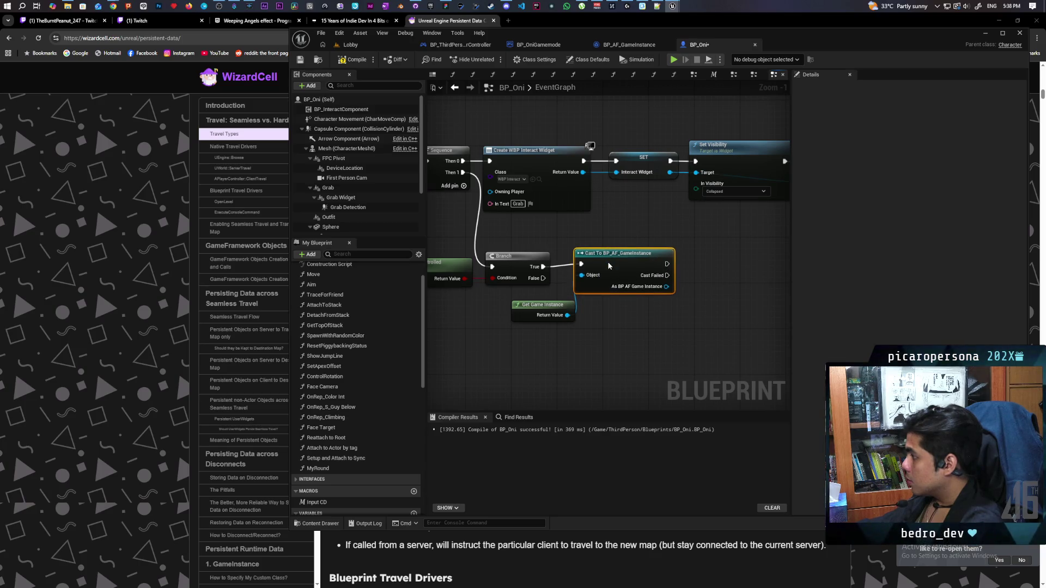
# Place a Player Color getter from the cast's game instance output.
pyautogui.moveTo(637, 315)
pyautogui.mouseDown()
pyautogui.moveTo(569, 306)
pyautogui.moveTo(610, 309)
pyautogui.mouseUp()
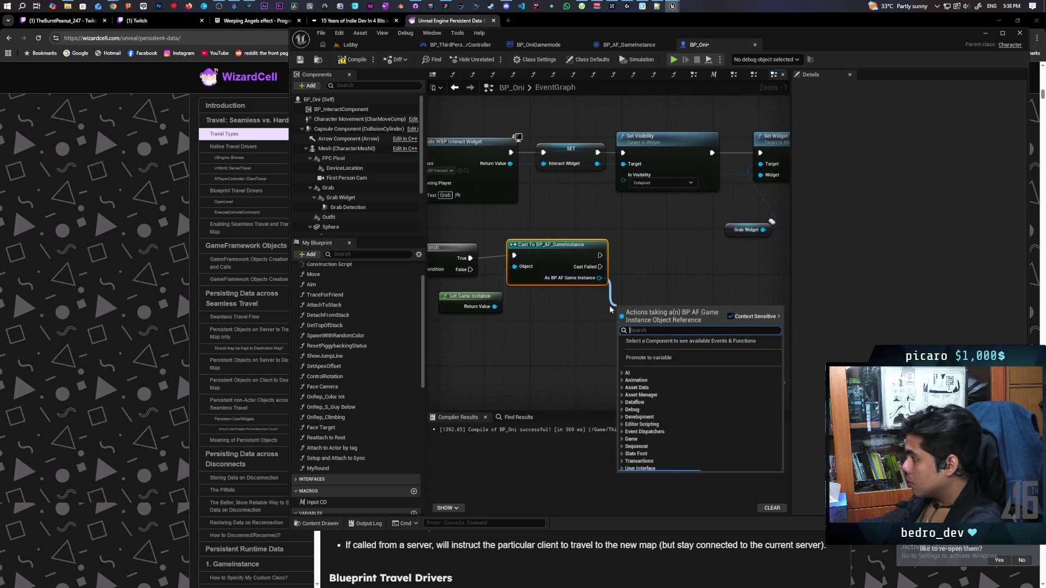
pyautogui.write('get player color')
pyautogui.press('Return')
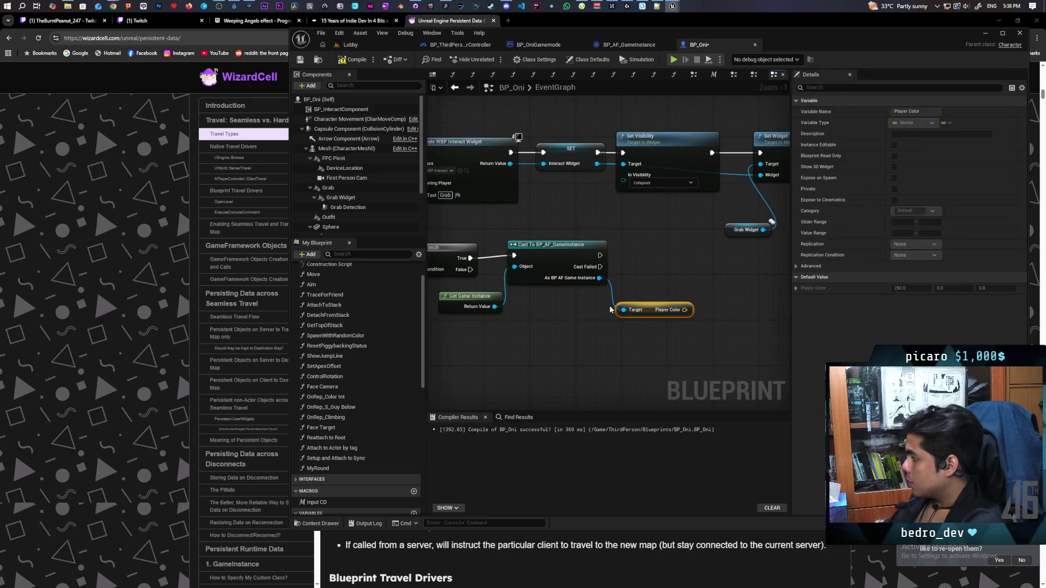
pyautogui.scroll(-3, 657, 281)
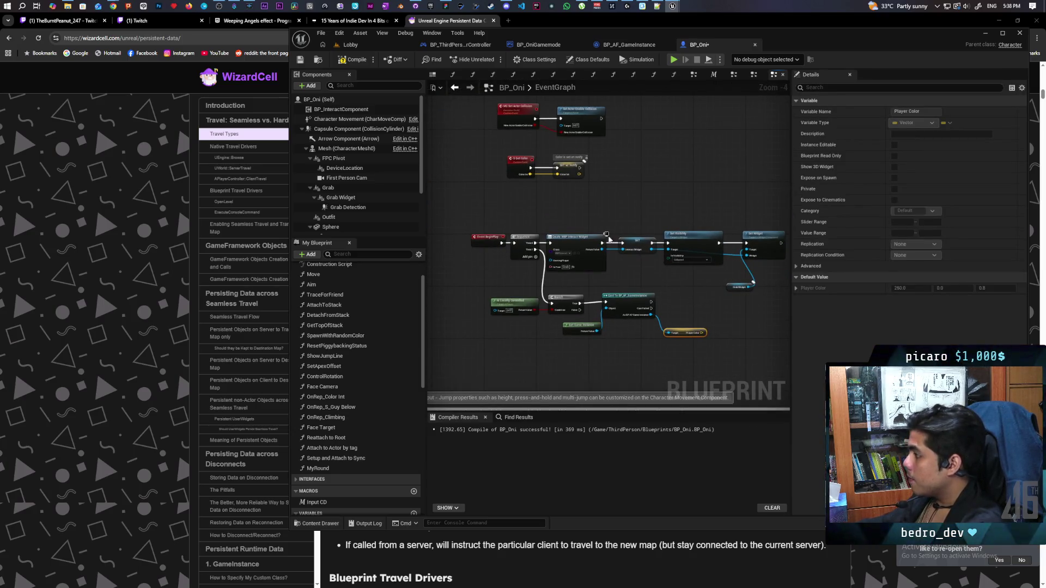
pyautogui.scroll(2, 608, 238)
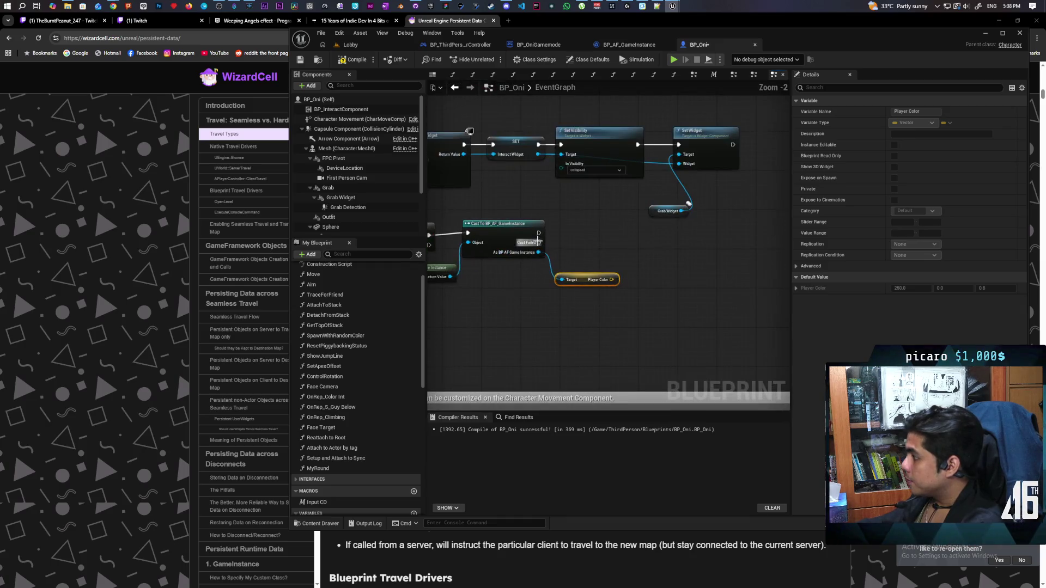
# Search for S Get Color from the cast's success output, then locate the S Get Color event.
pyautogui.moveTo(538, 233); pyautogui.dragTo(579, 243)
pyautogui.write('s get player')
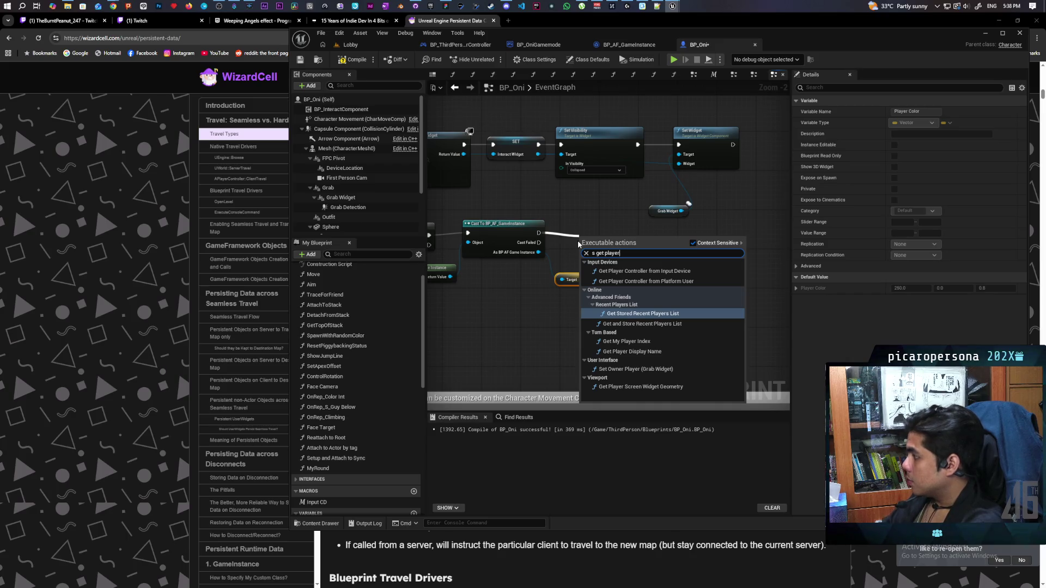
pyautogui.press('BackSpace')
pyautogui.write('r')
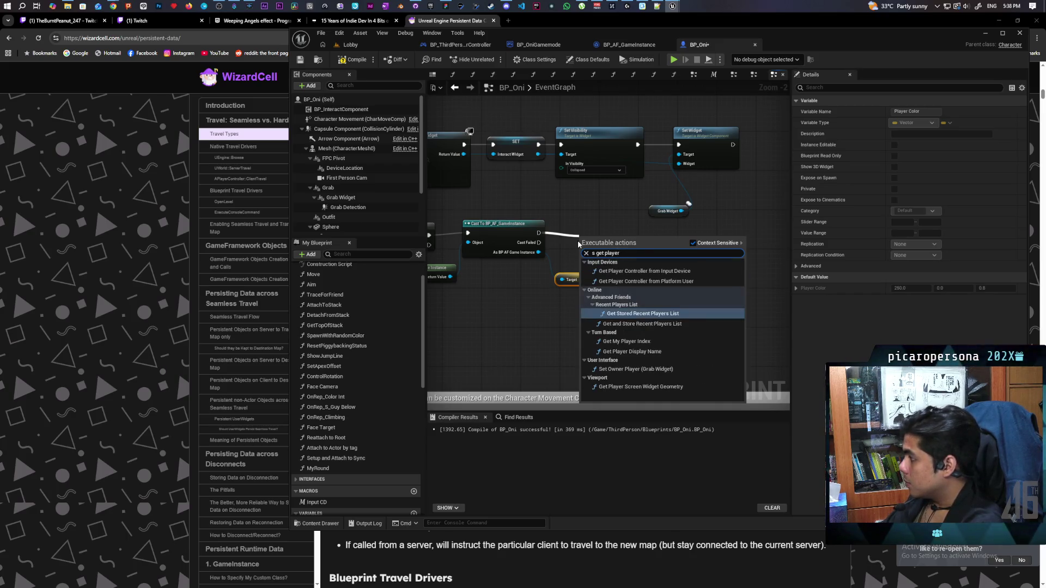
pyautogui.write(' colo')
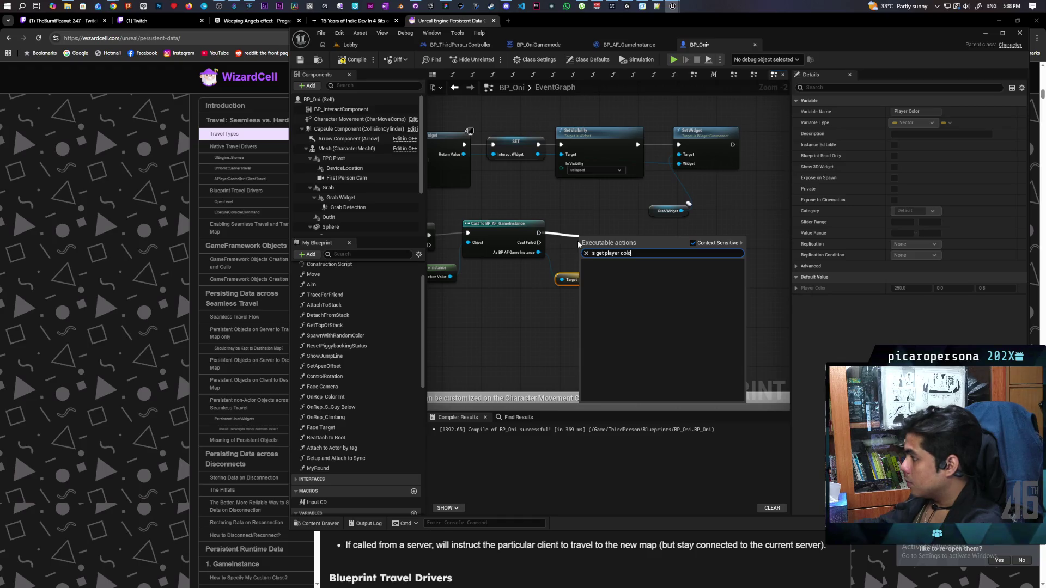
pyautogui.click(569, 205)
pyautogui.moveTo(569, 205); pyautogui.dragTo(682, 342)
pyautogui.click(493, 176)
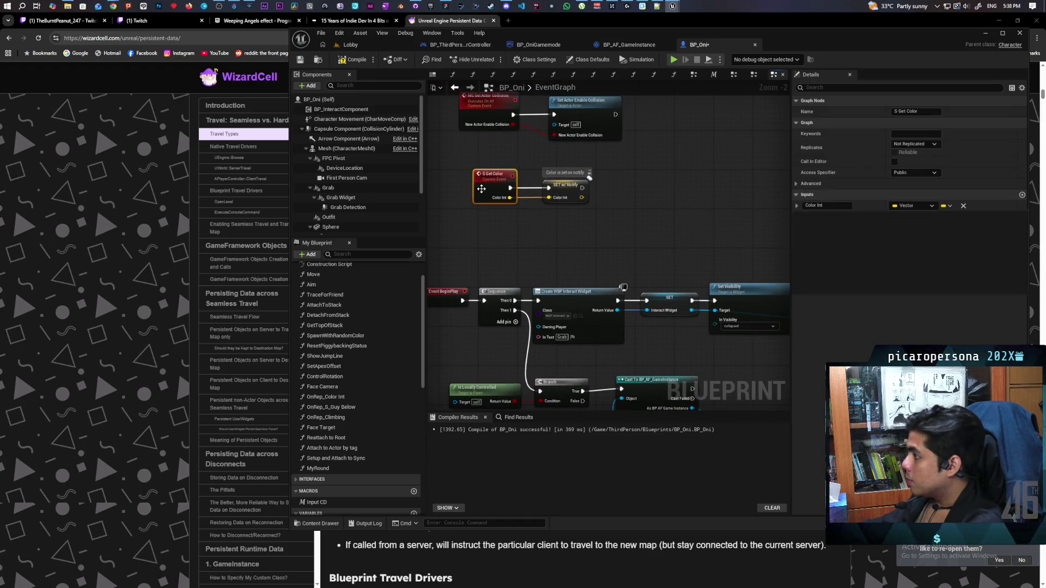
pyautogui.moveTo(751, 378); pyautogui.dragTo(579, 226)
pyautogui.rightClick(579, 226)
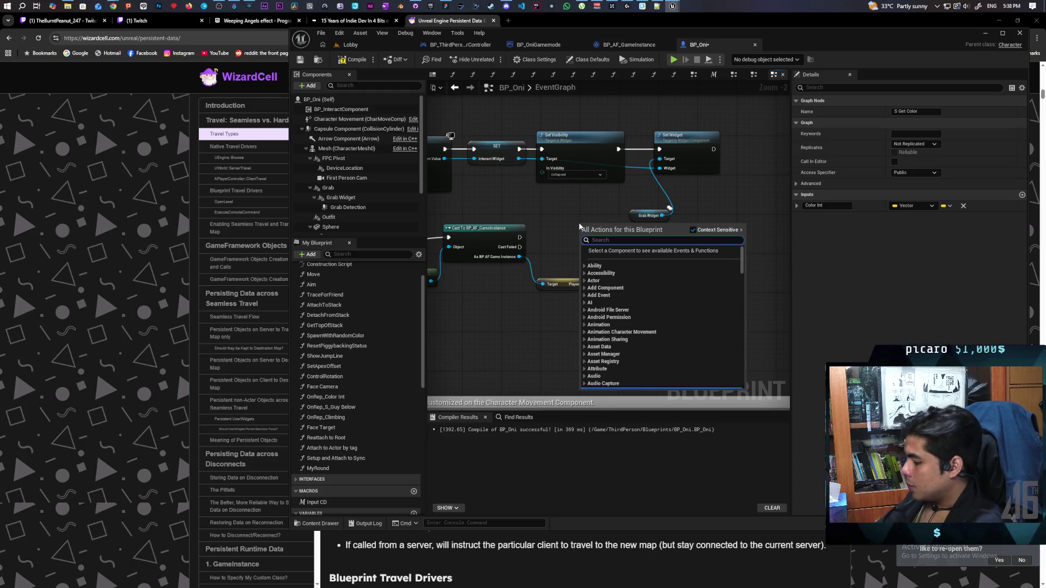
# Call S Get Color after the successful cast with Player Color as its Color Int, and compile.
pyautogui.write('s get co')
pyautogui.press('Return')
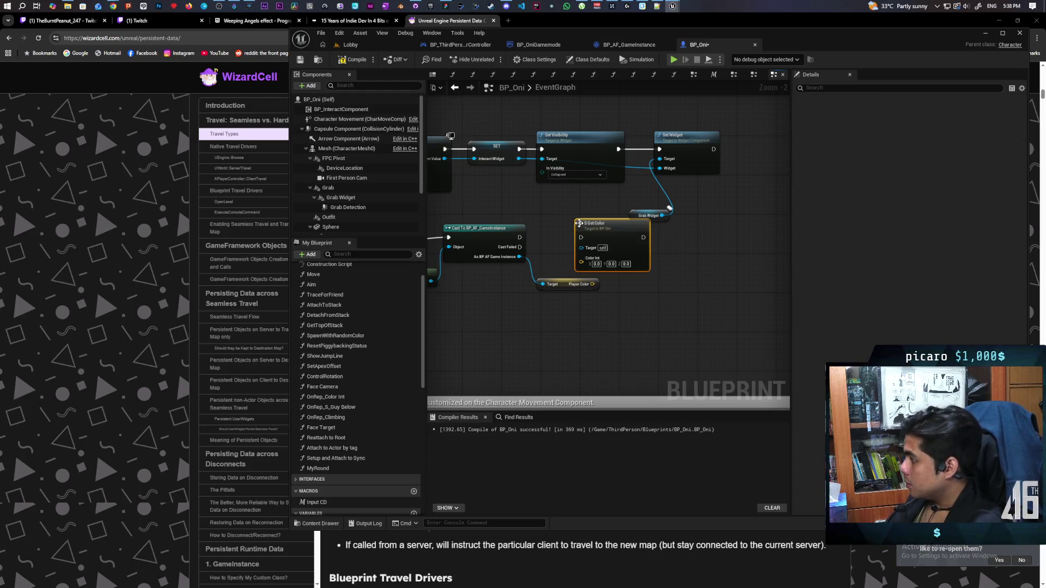
pyautogui.moveTo(520, 237); pyautogui.dragTo(579, 241)
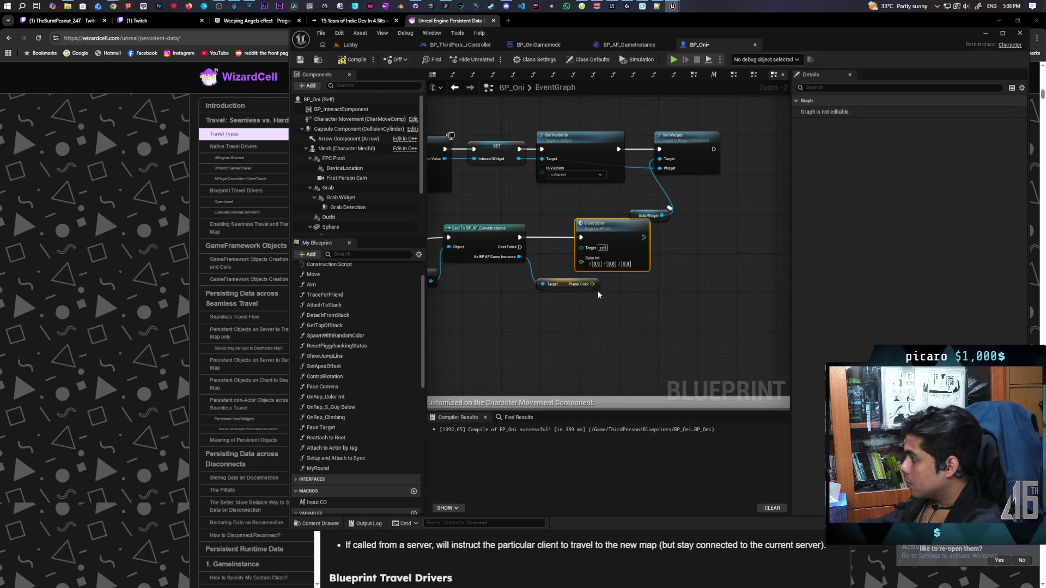
pyautogui.moveTo(594, 284); pyautogui.dragTo(581, 260)
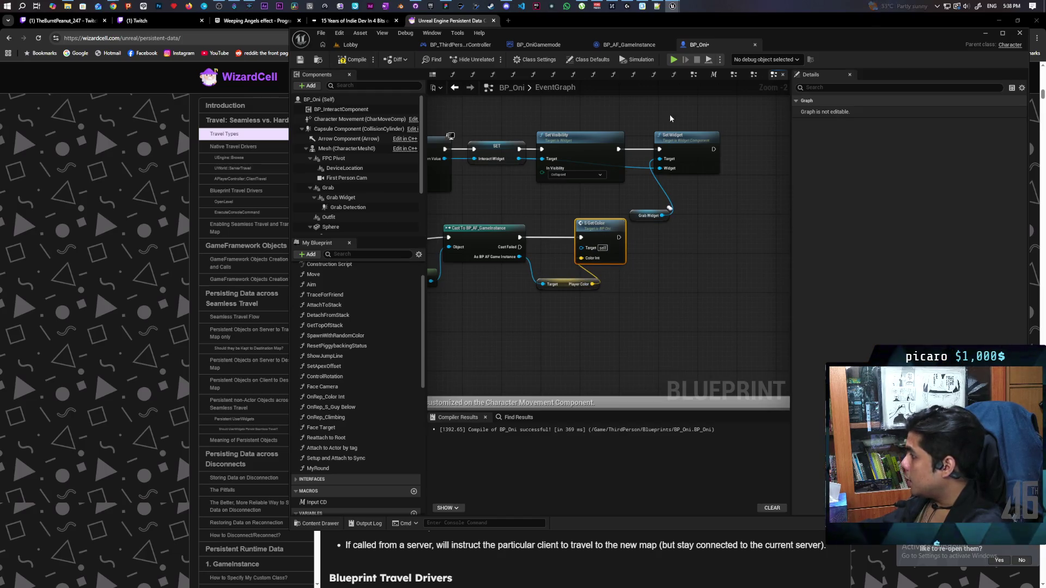
pyautogui.press('F7')
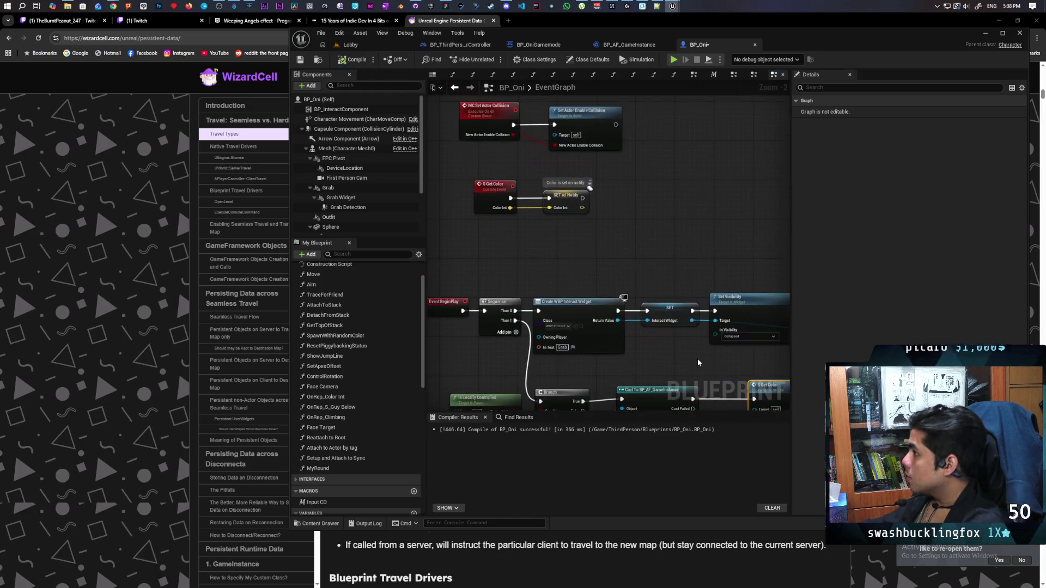
# Set the S Get Color event to replicate Run on Server, Reliable.
pyautogui.doubleClick(599, 229)
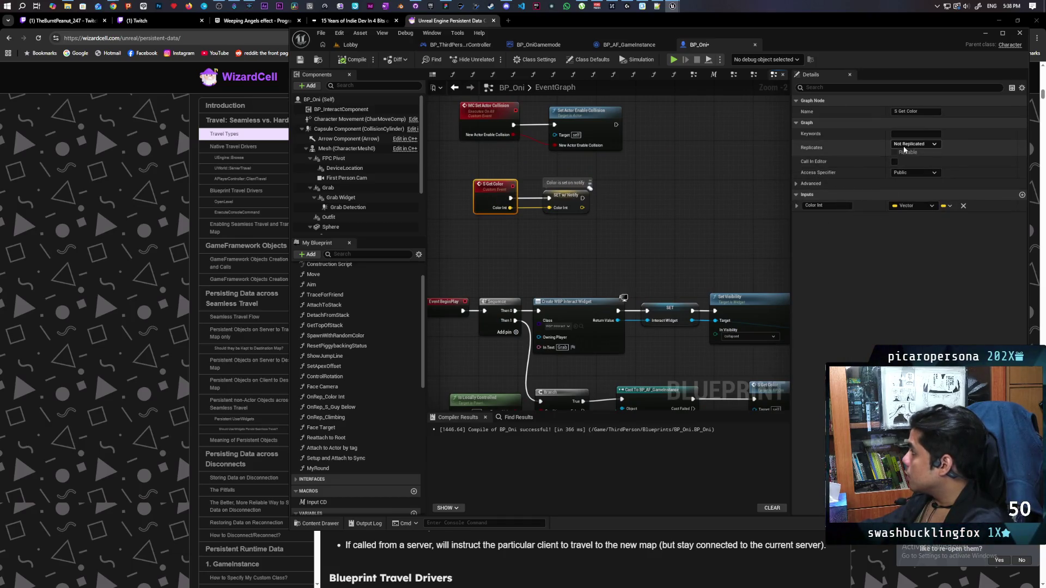
pyautogui.click(910, 144)
pyautogui.click(919, 176)
pyautogui.click(895, 152)
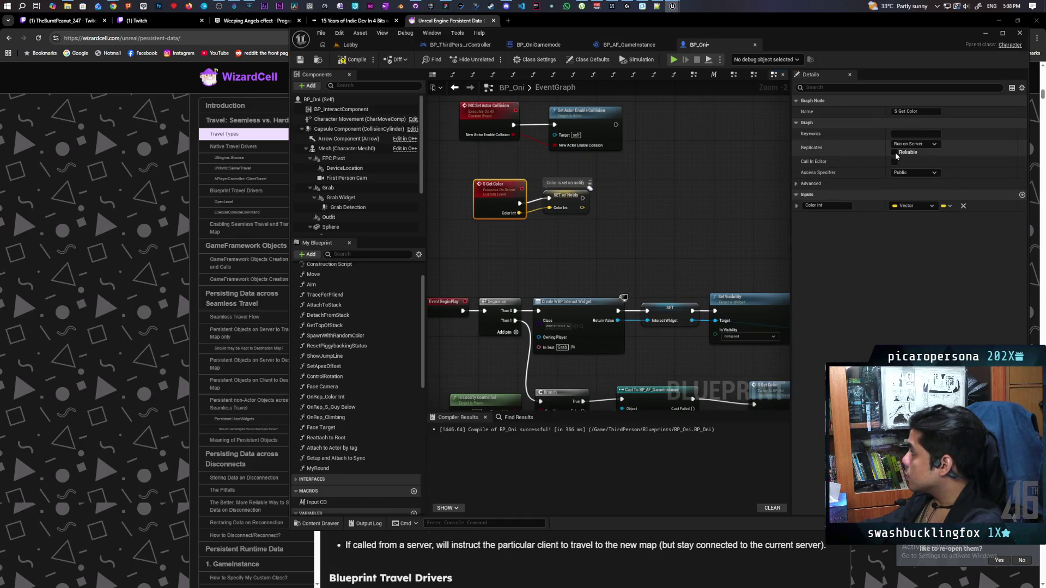
pyautogui.scroll(-4, 623, 221)
pyautogui.scroll(2, 613, 267)
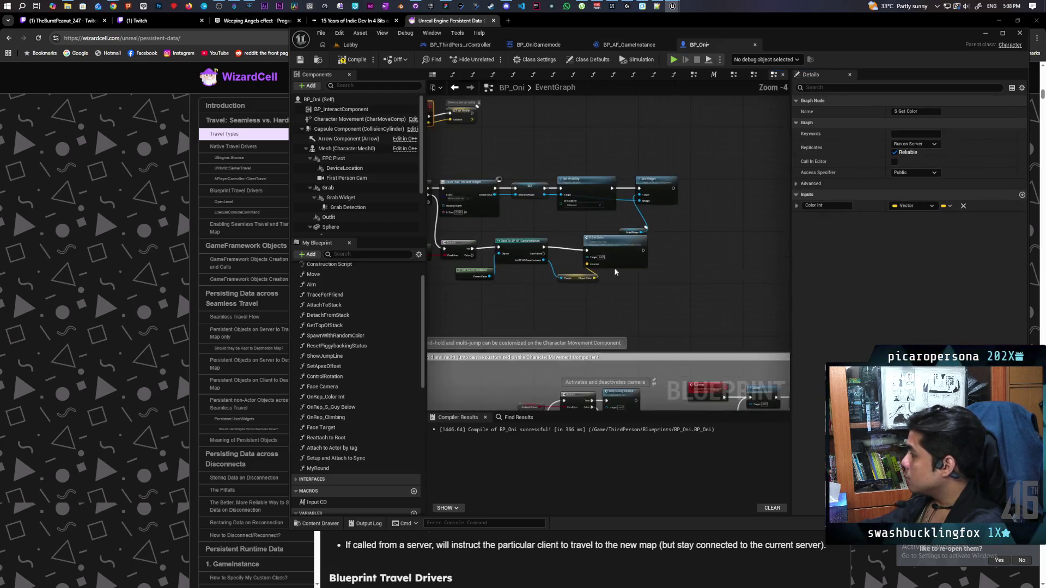
pyautogui.click(583, 289)
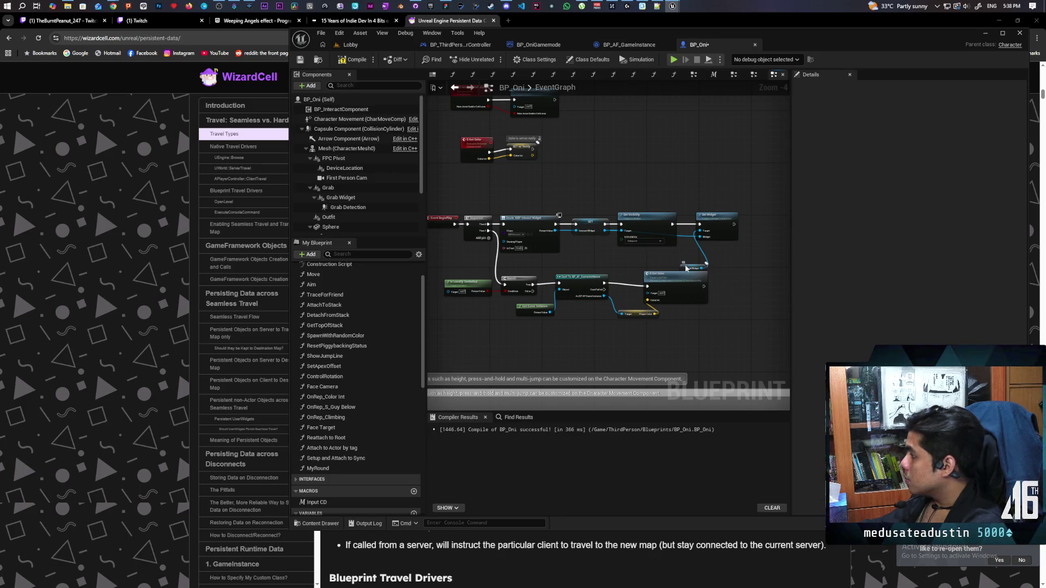
# Compile and save BP_Oni, then frame the graph's nodes.
pyautogui.moveTo(550, 169); pyautogui.dragTo(455, 131)
pyautogui.click(635, 225)
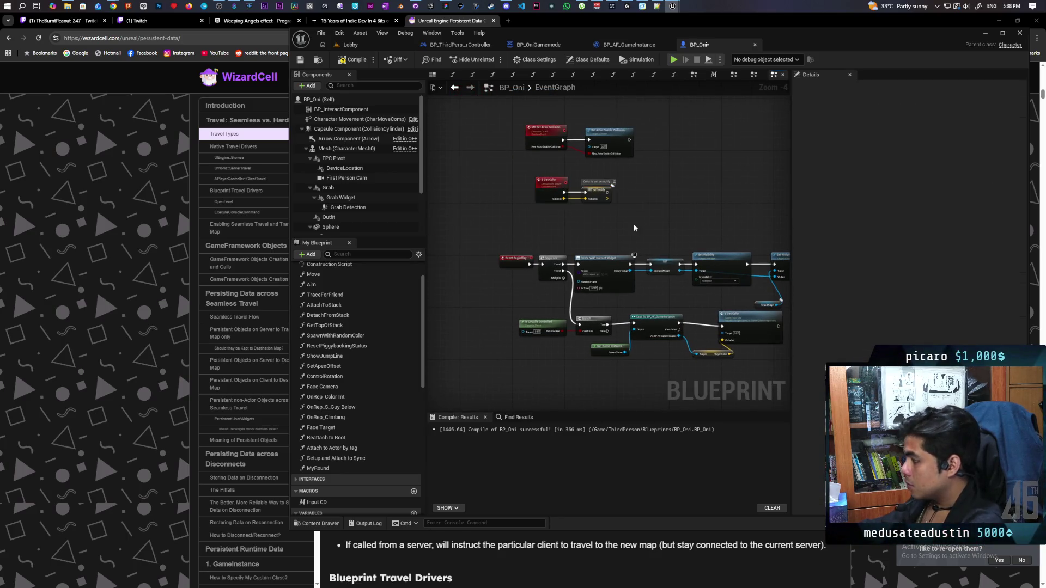
pyautogui.press('F7')
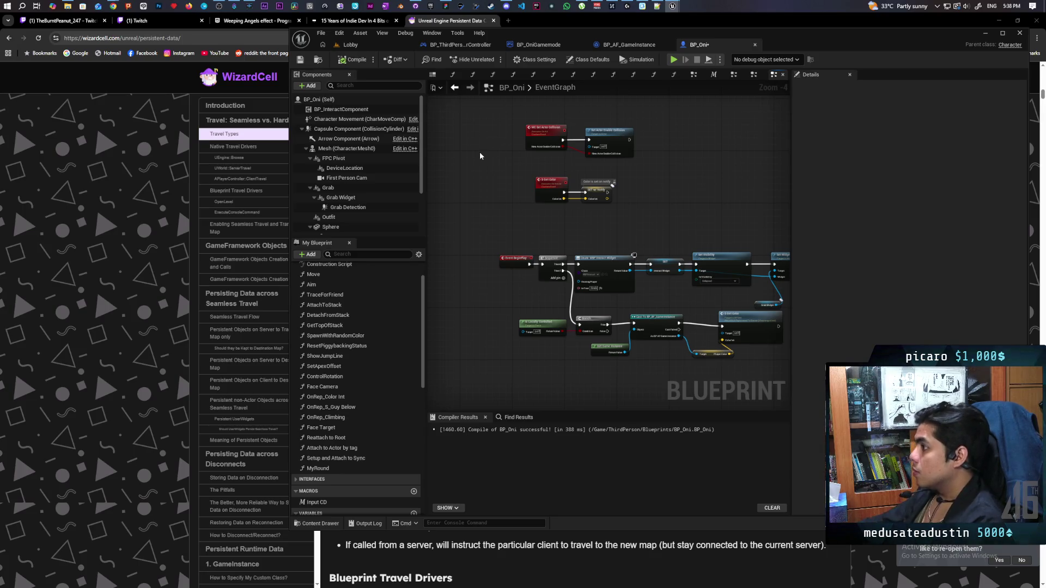
pyautogui.hotkey('ctrl', 's')
pyautogui.press('Home')
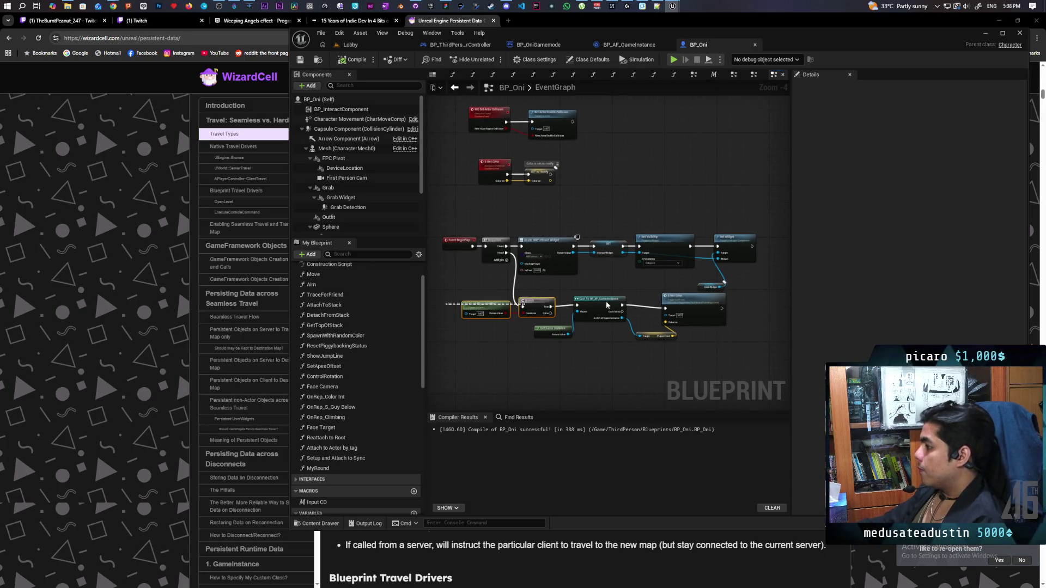
# Nudge the Grab Widget getter up and Player Color node left, saving again.
pyautogui.click(607, 305)
pyautogui.click(711, 283)
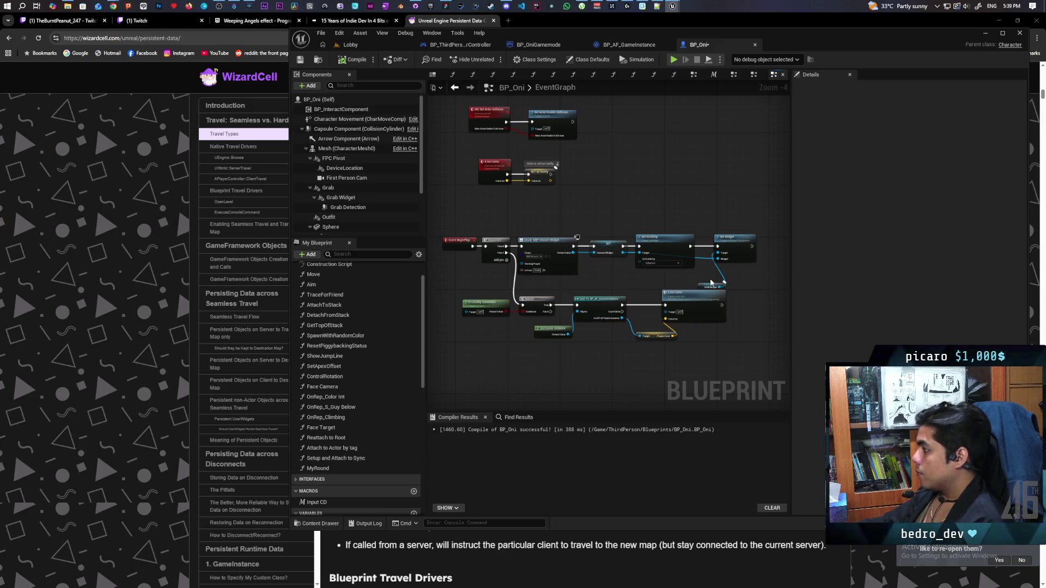
pyautogui.moveTo(712, 283); pyautogui.dragTo(698, 274)
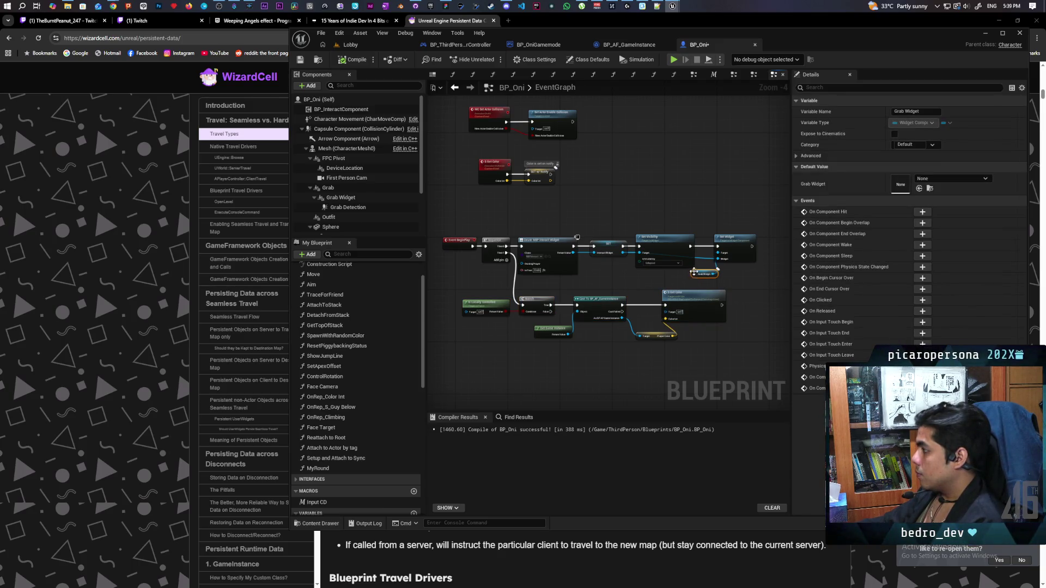
pyautogui.hotkey('ctrl', 's')
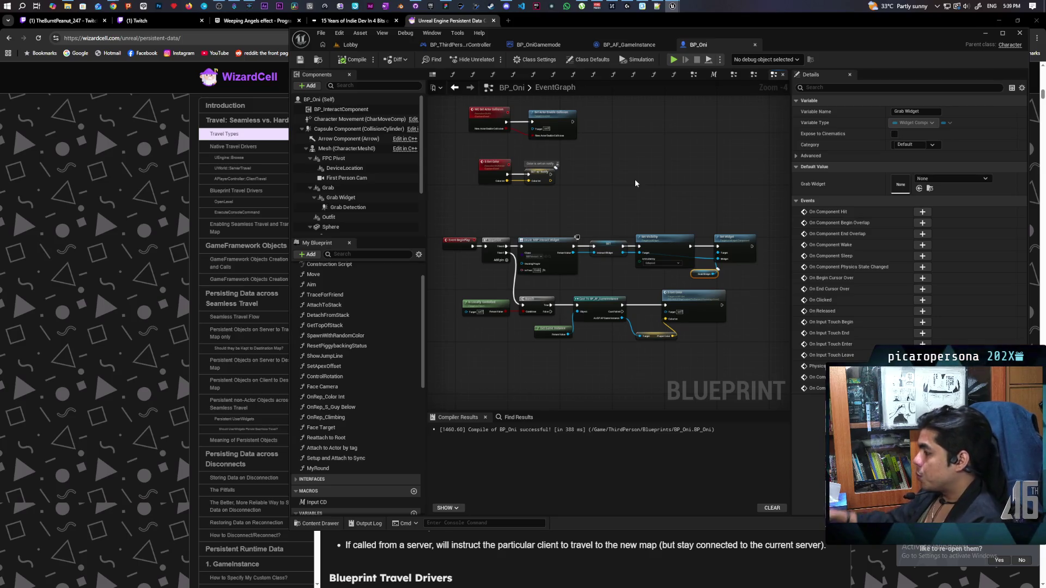
pyautogui.scroll(3, 647, 360)
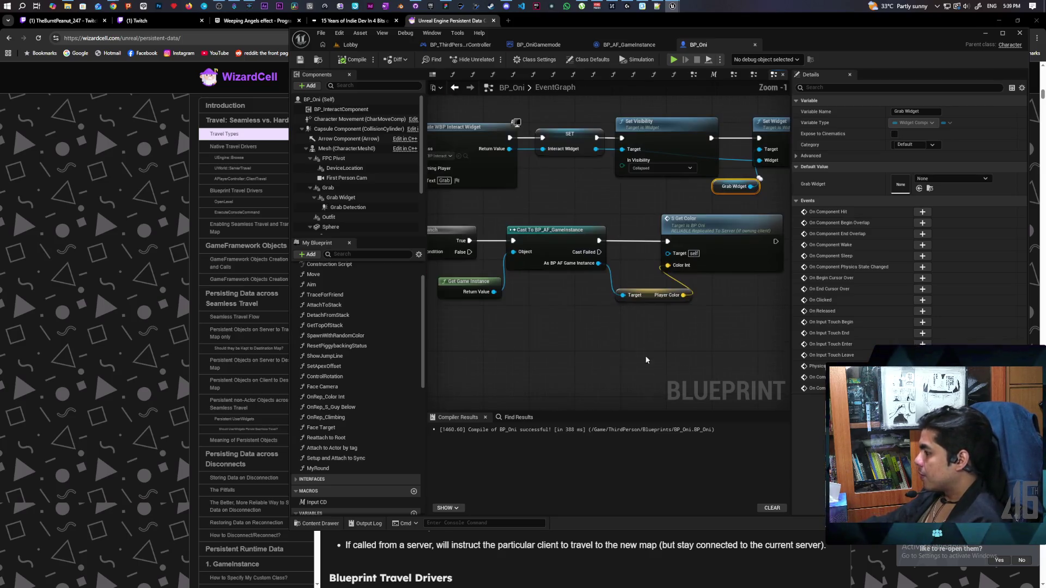
pyautogui.moveTo(652, 294); pyautogui.dragTo(633, 295)
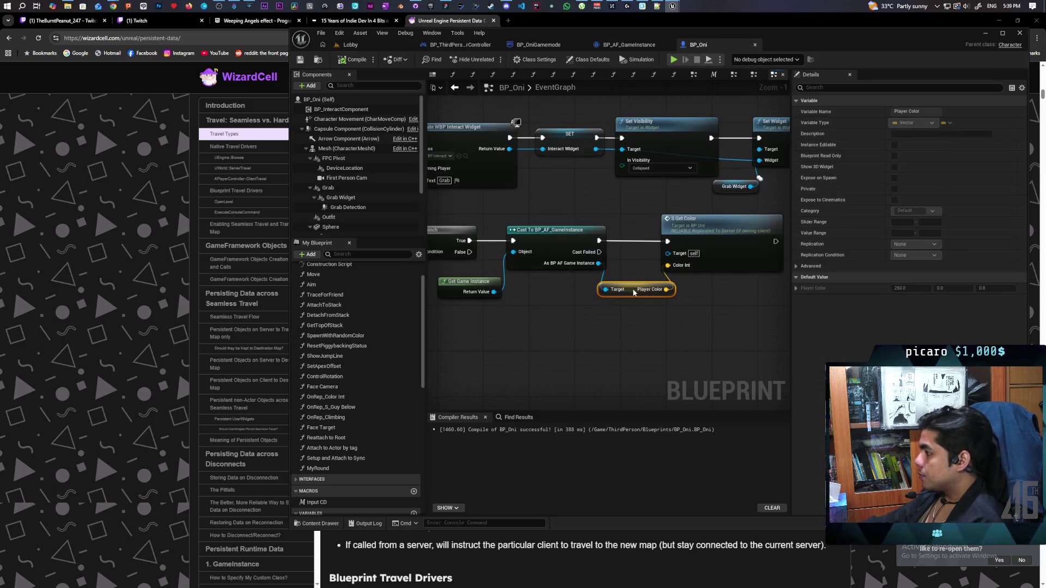
pyautogui.click(621, 329)
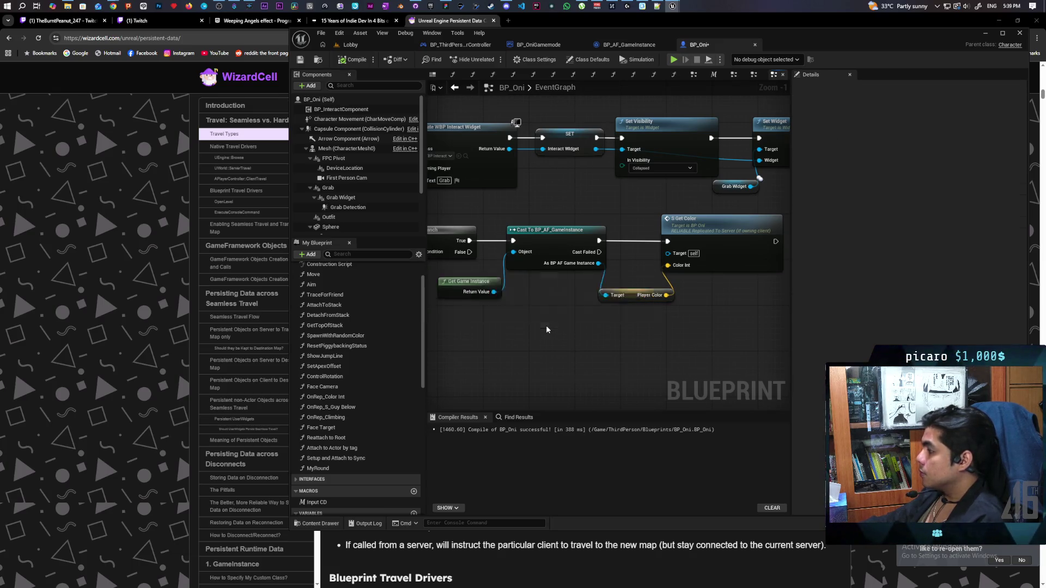
pyautogui.scroll(-2, 567, 333)
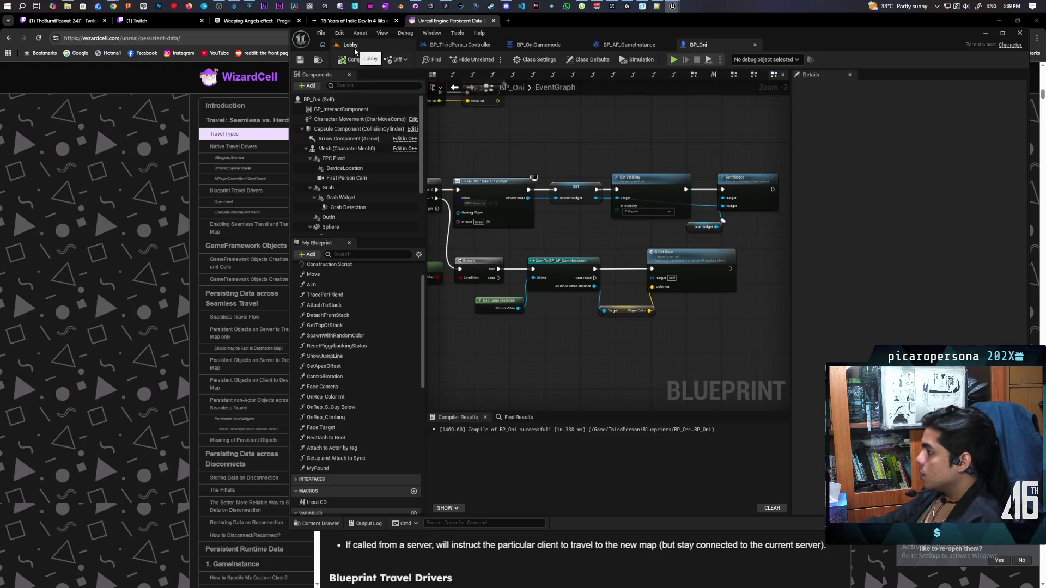
pyautogui.moveTo(524, 160); pyautogui.dragTo(603, 216)
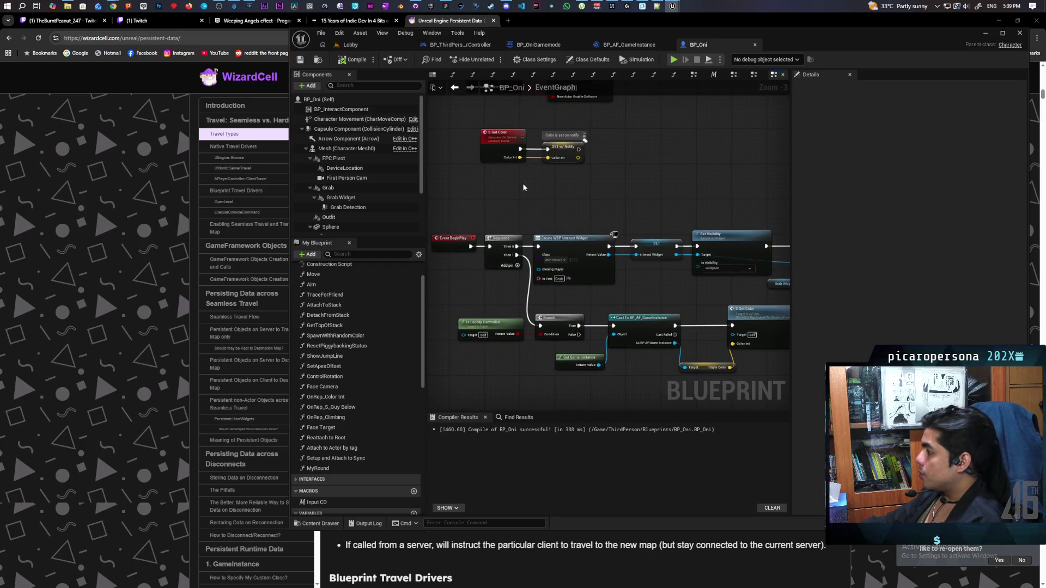
# Start the match from the Lobby level test, let clients travel to the game level, then stop play.
pyautogui.click(361, 46)
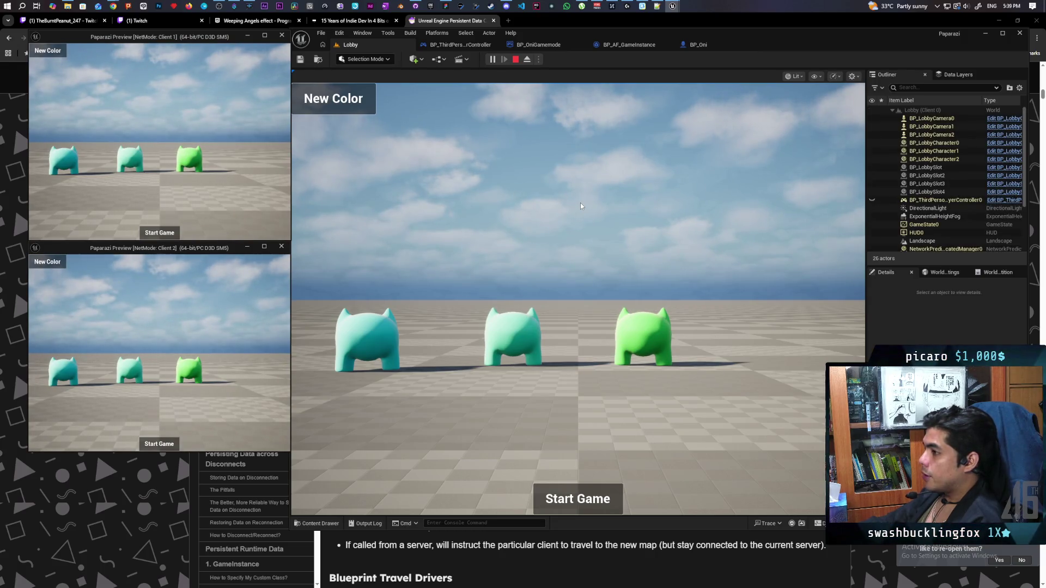
pyautogui.click(569, 500)
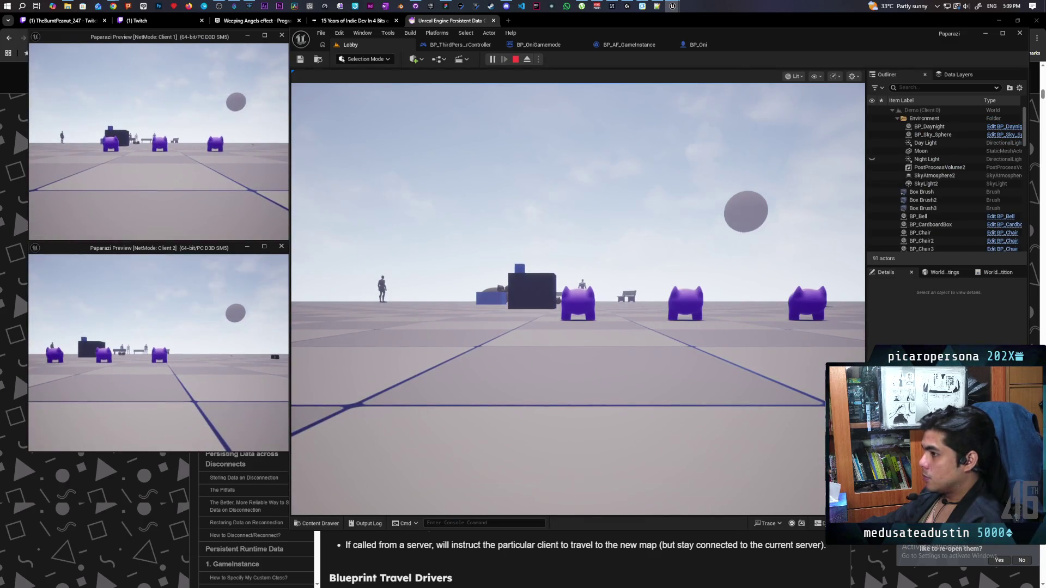
pyautogui.press('Escape')
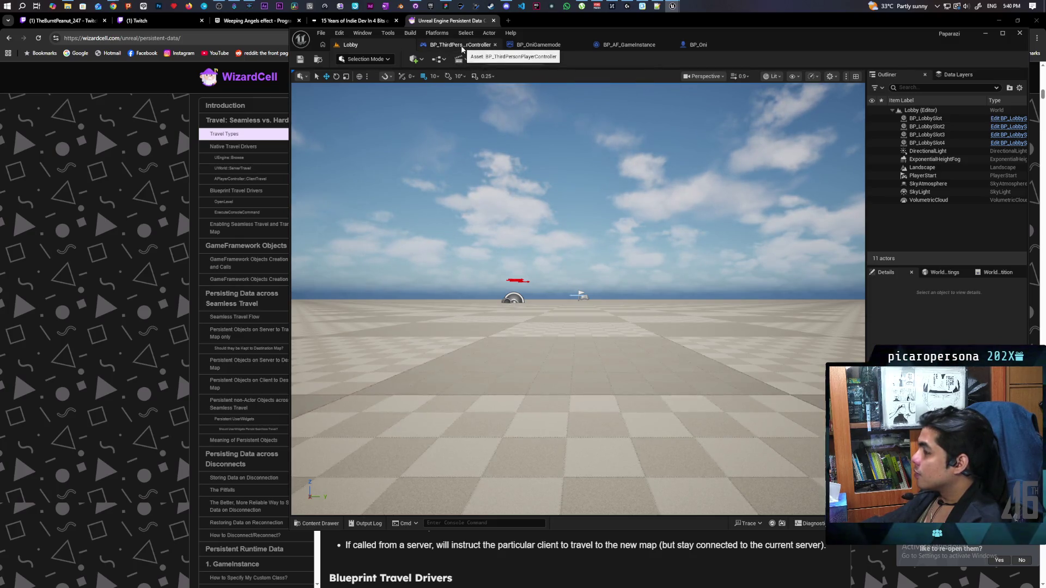
# In BP_AF_GameInstance's event graph, nudge the OnSessionInviteAccepted node down and the LastServerFound SET node left.
pyautogui.click(631, 47)
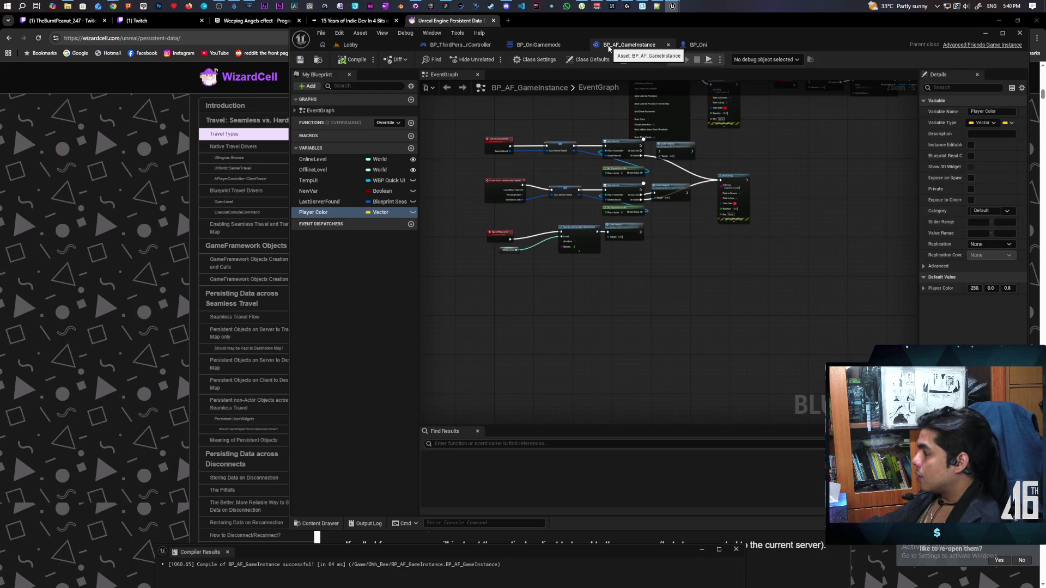
pyautogui.scroll(2, 559, 206)
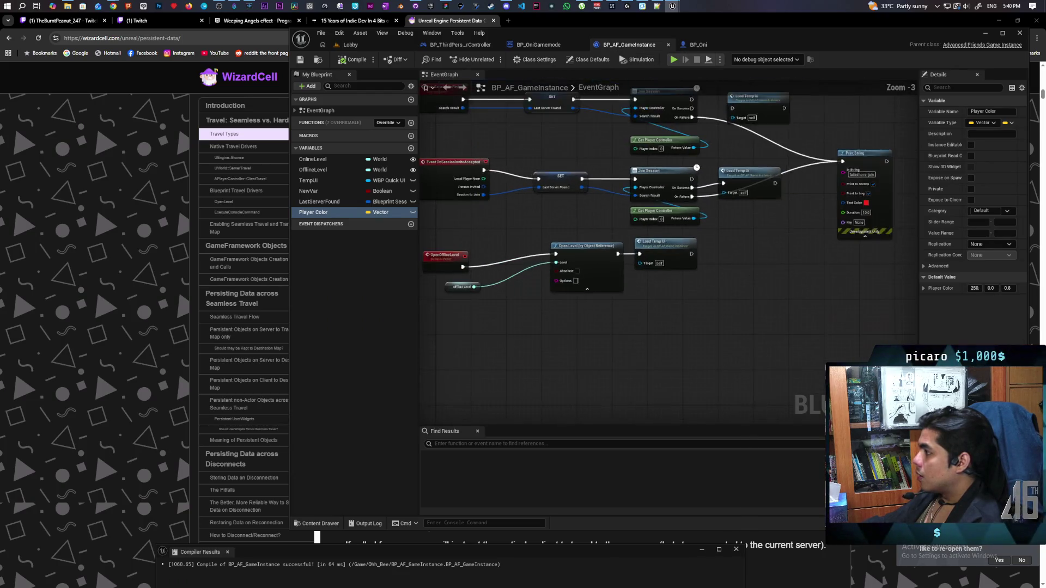
pyautogui.moveTo(514, 226); pyautogui.dragTo(514, 235)
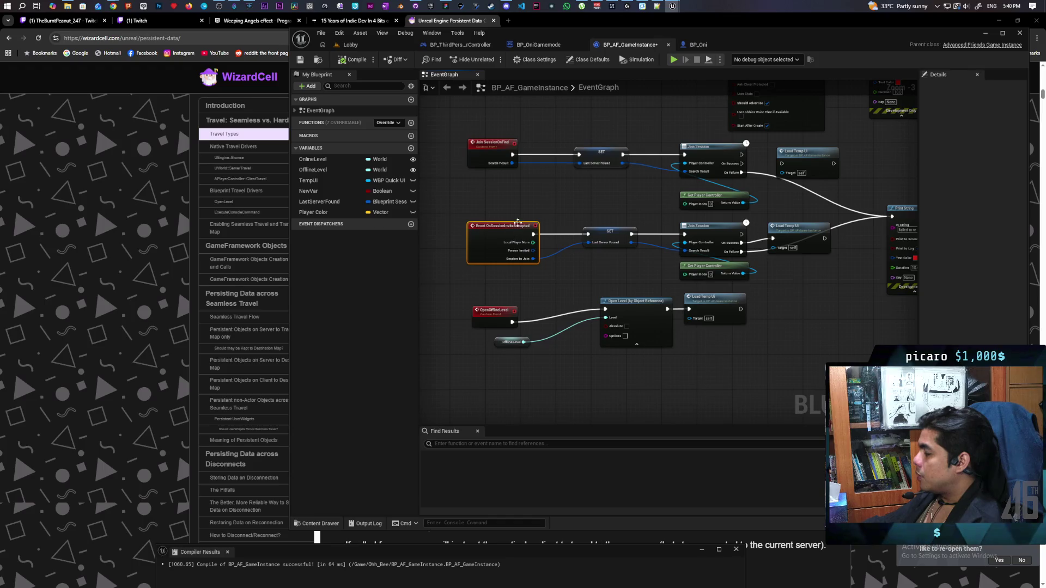
pyautogui.click(584, 225)
pyautogui.moveTo(604, 234); pyautogui.dragTo(598, 235)
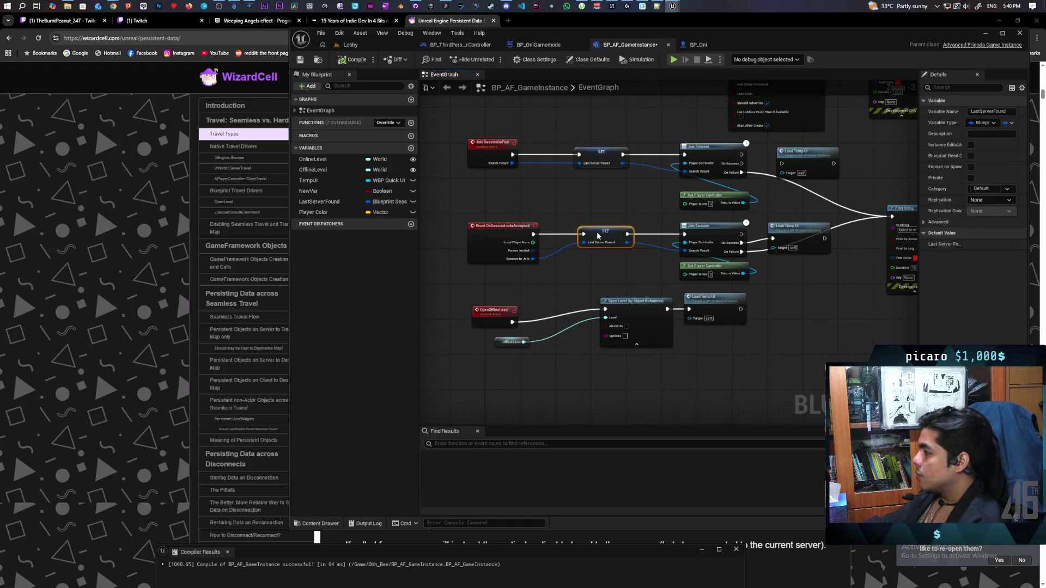
pyautogui.click(594, 215)
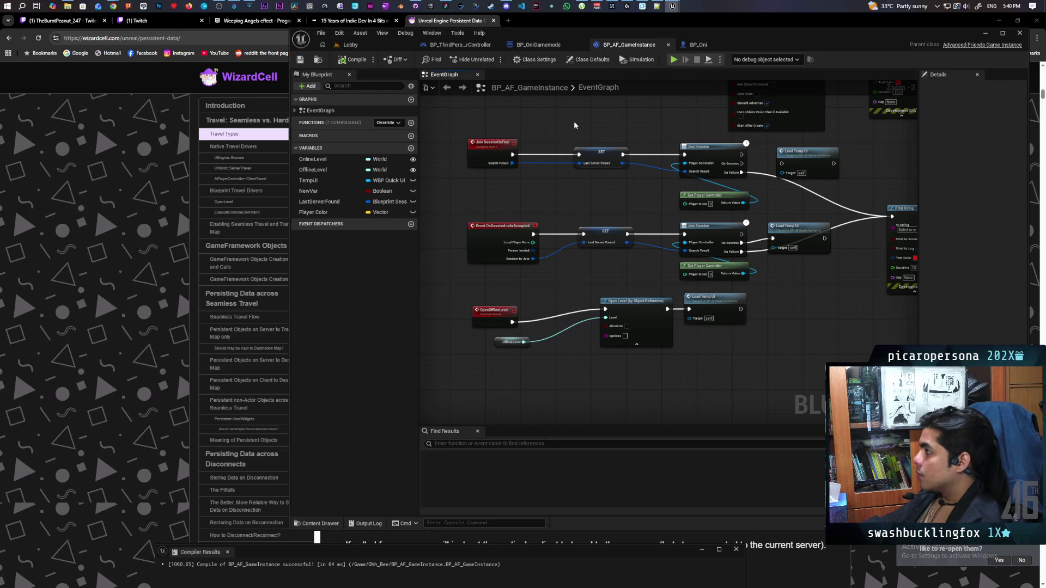
pyautogui.moveTo(563, 123)
pyautogui.mouseDown()
pyautogui.moveTo(552, 182)
pyautogui.moveTo(632, 133)
pyautogui.mouseUp()
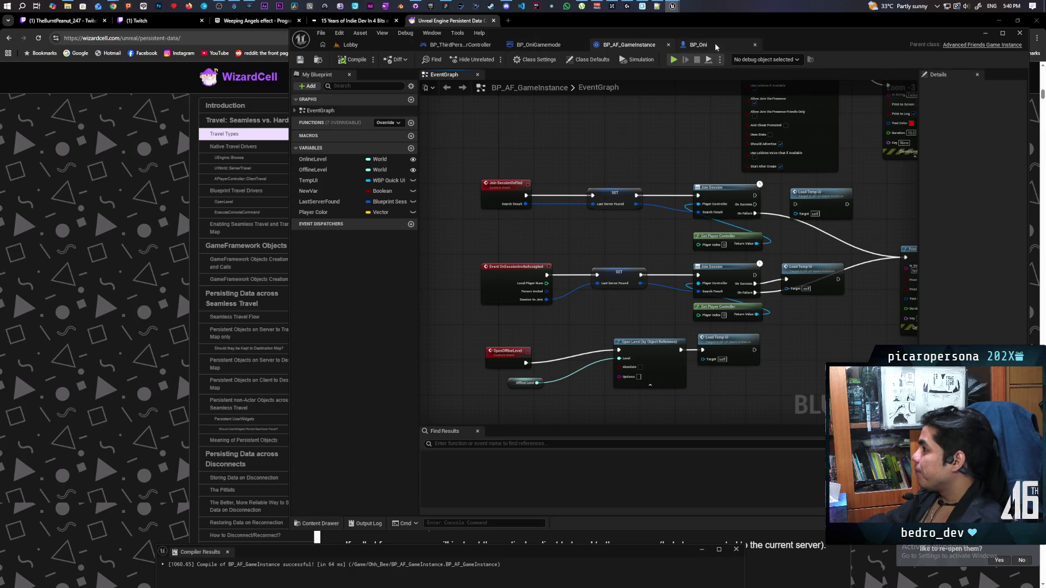
# Return to the Lobby level and browse the Aug folder assets in the Content Drawer.
pyautogui.click(371, 44)
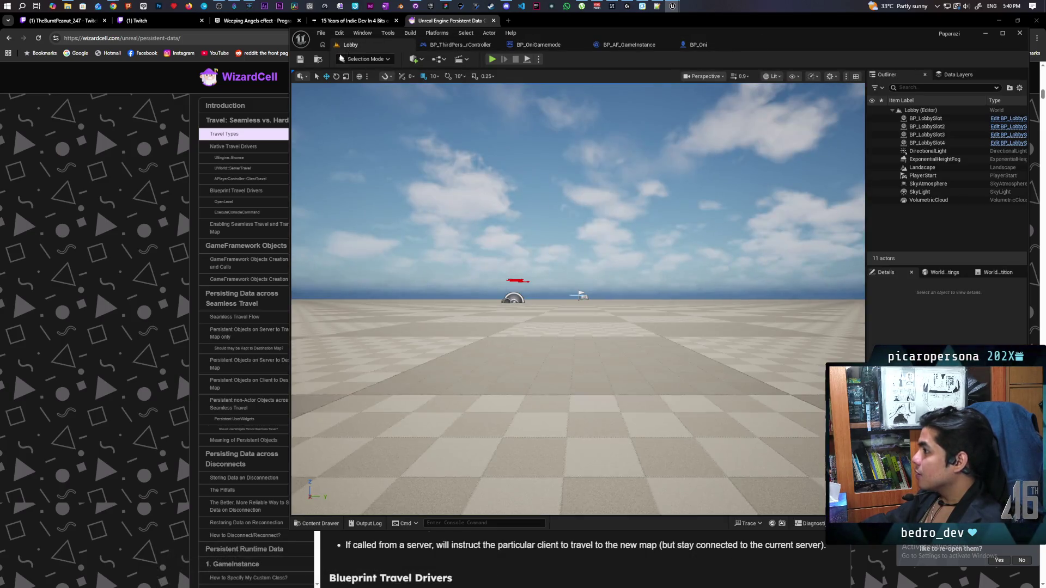
pyautogui.hotkey('ctrl', 'space')
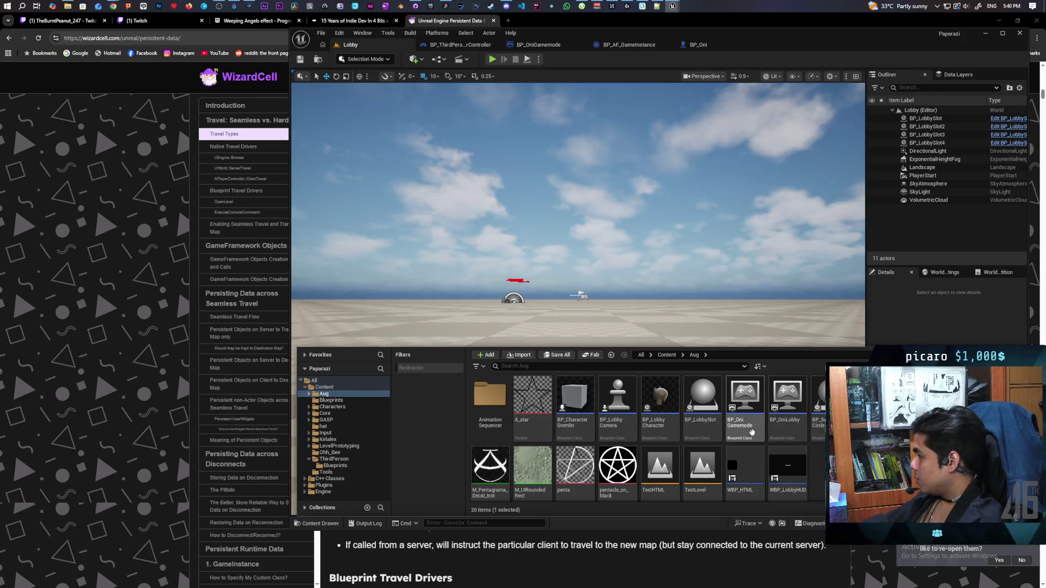
pyautogui.moveTo(752, 432)
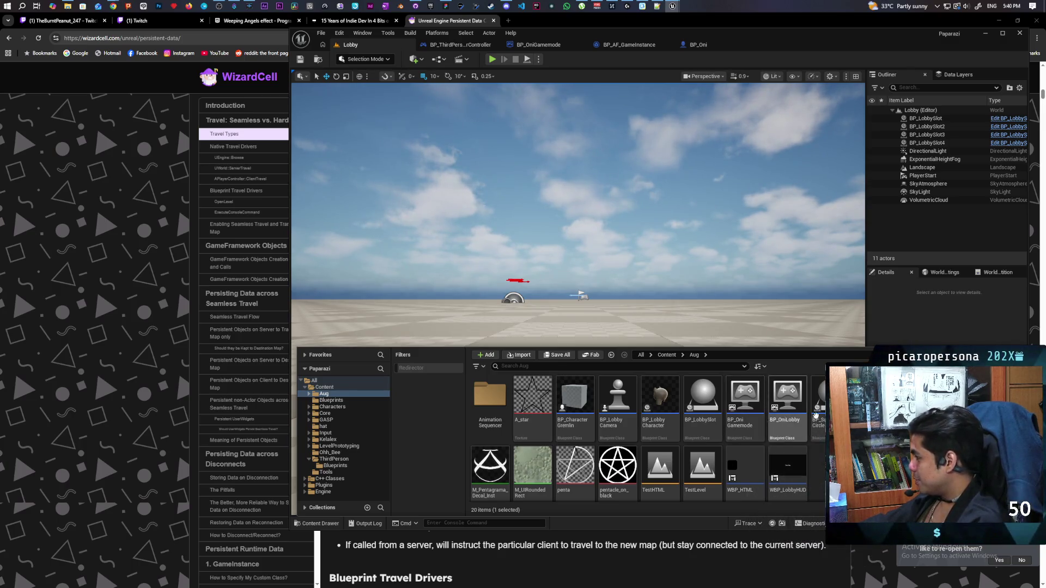
pyautogui.scroll(-1, 766, 420)
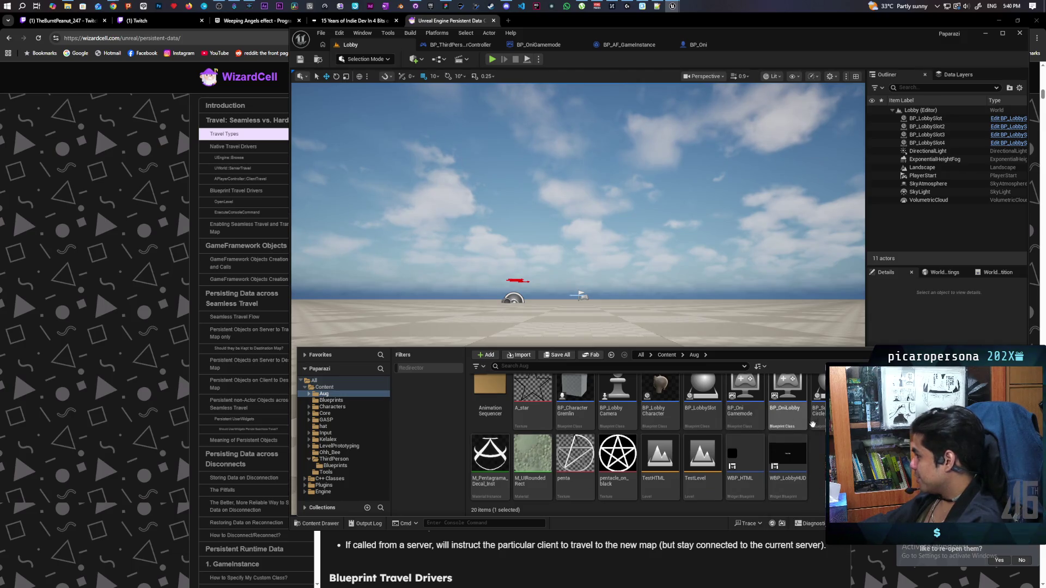
# Open BP_OniLobby and drill into its Spawn Player function with the For Each Loop with Break.
pyautogui.click(784, 410)
pyautogui.doubleClick(785, 409)
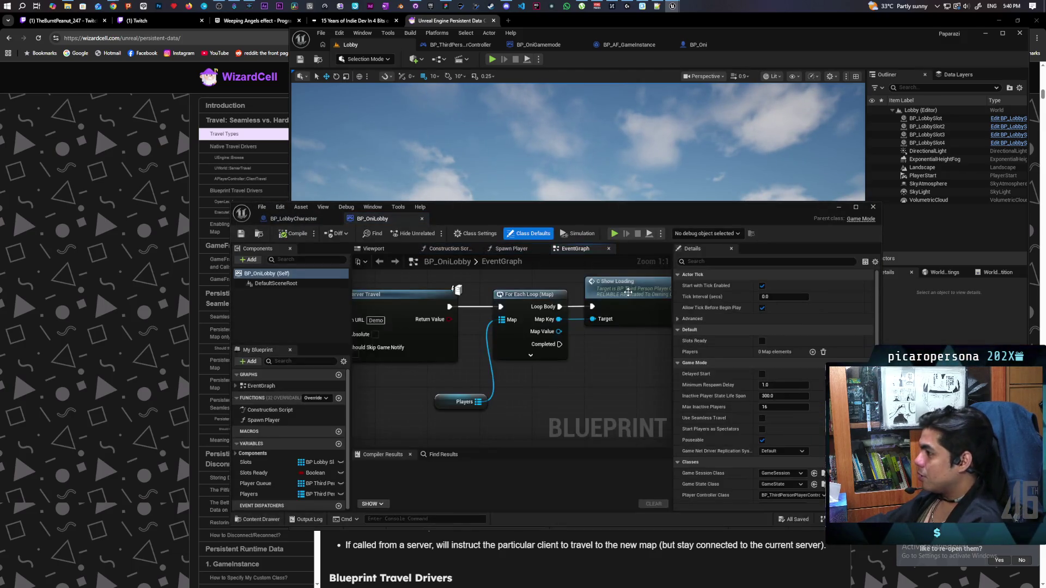
pyautogui.scroll(-4, 577, 365)
pyautogui.scroll(-5, 485, 345)
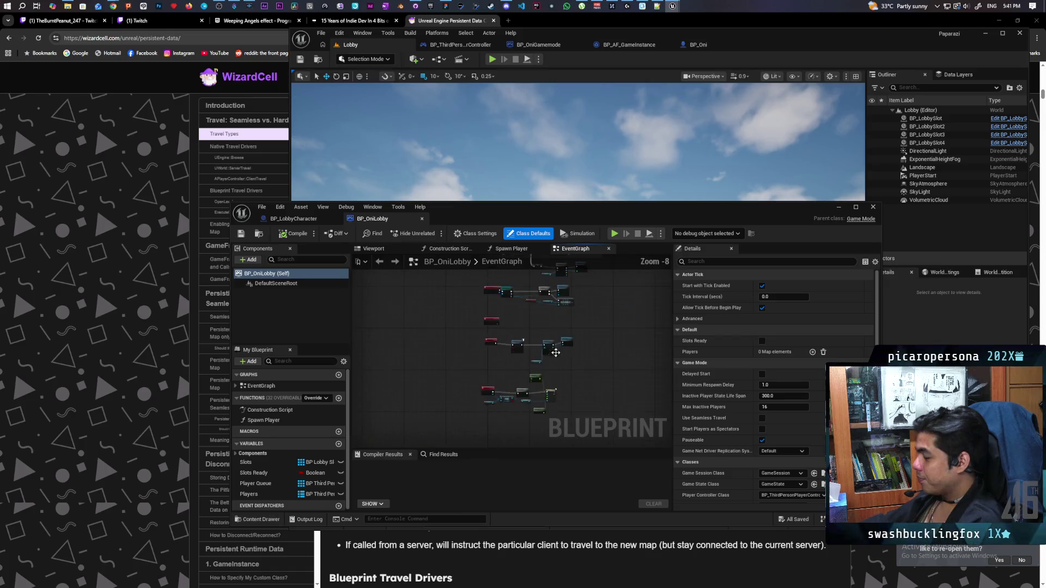
pyautogui.scroll(7, 525, 384)
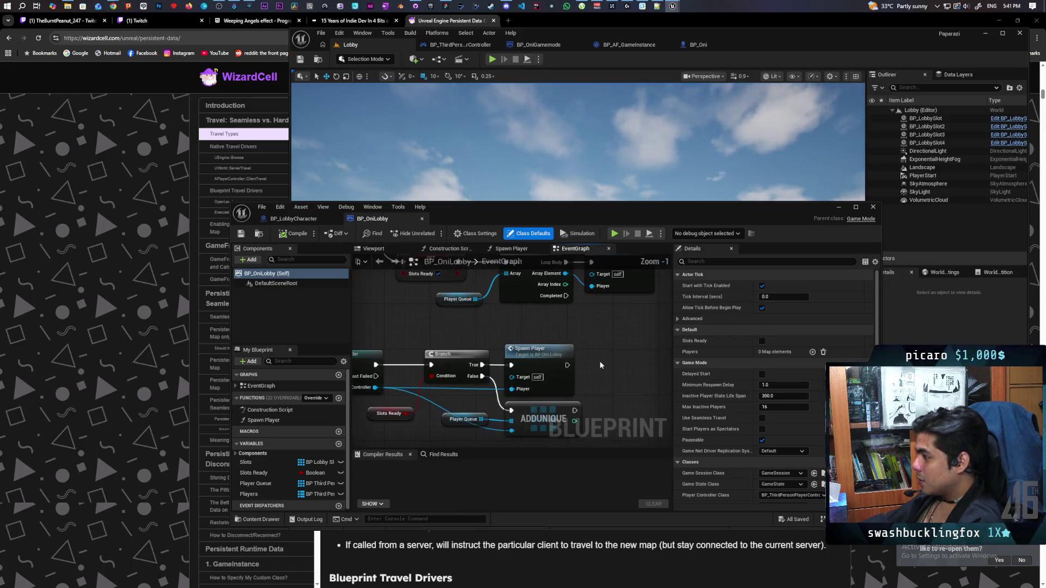
pyautogui.doubleClick(525, 358)
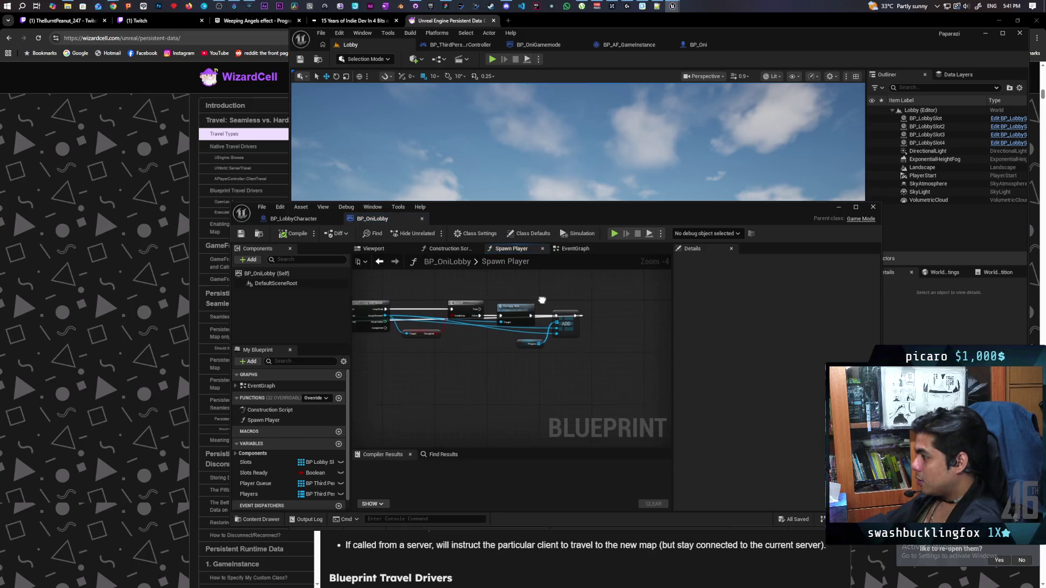
pyautogui.scroll(1, 532, 390)
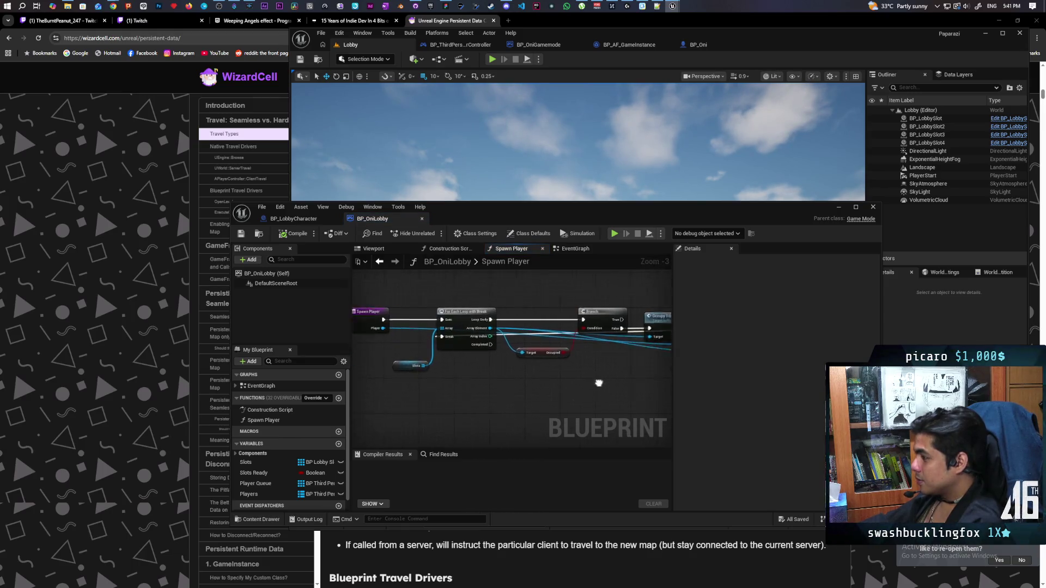
# Follow Occupy Slot into BP_LobbySlot's event graph to inspect how it spawns BP Lobby Character.
pyautogui.doubleClick(569, 326)
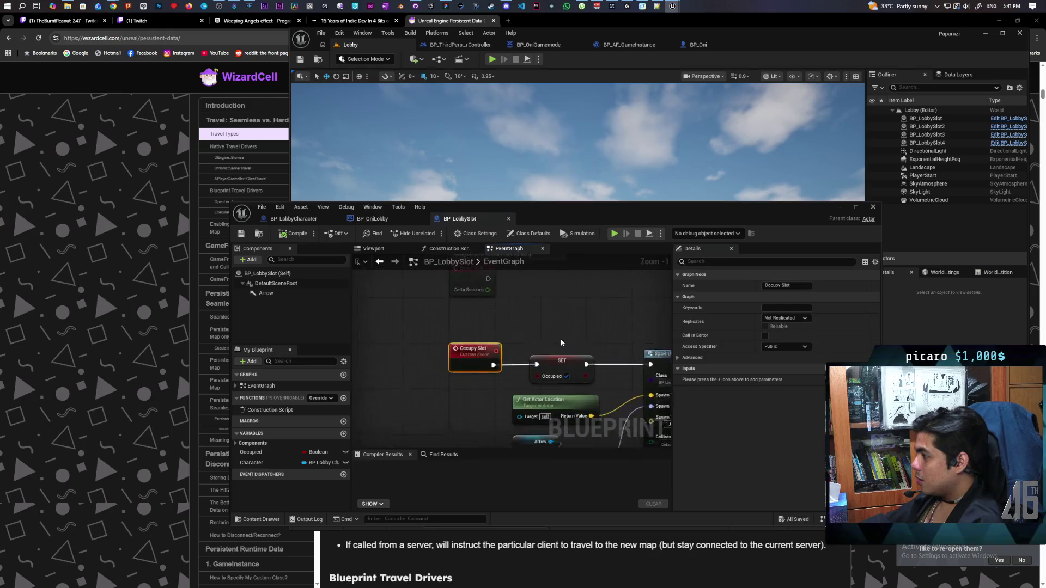
pyautogui.scroll(-4, 457, 360)
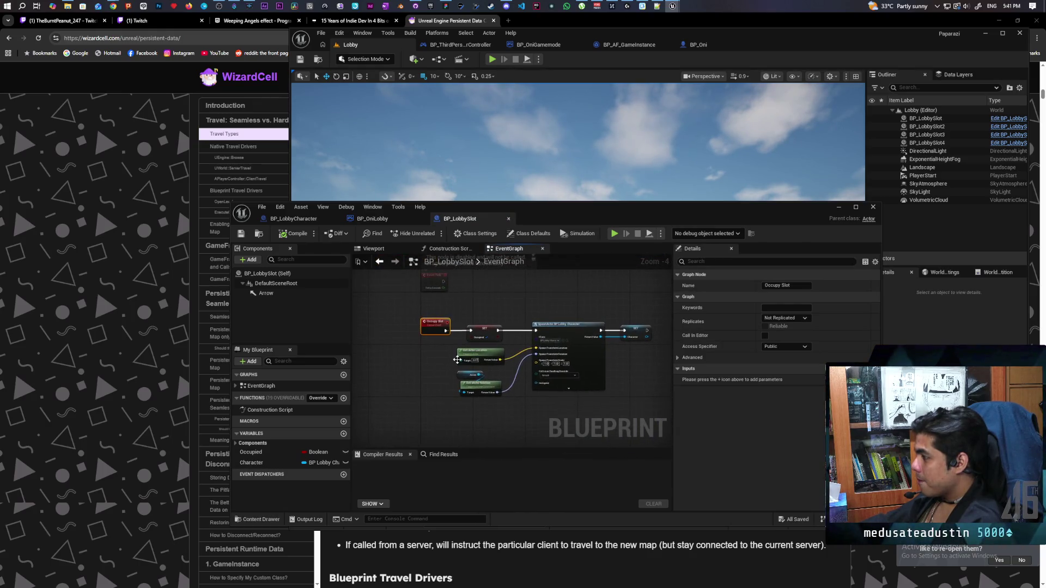
pyautogui.scroll(2, 524, 356)
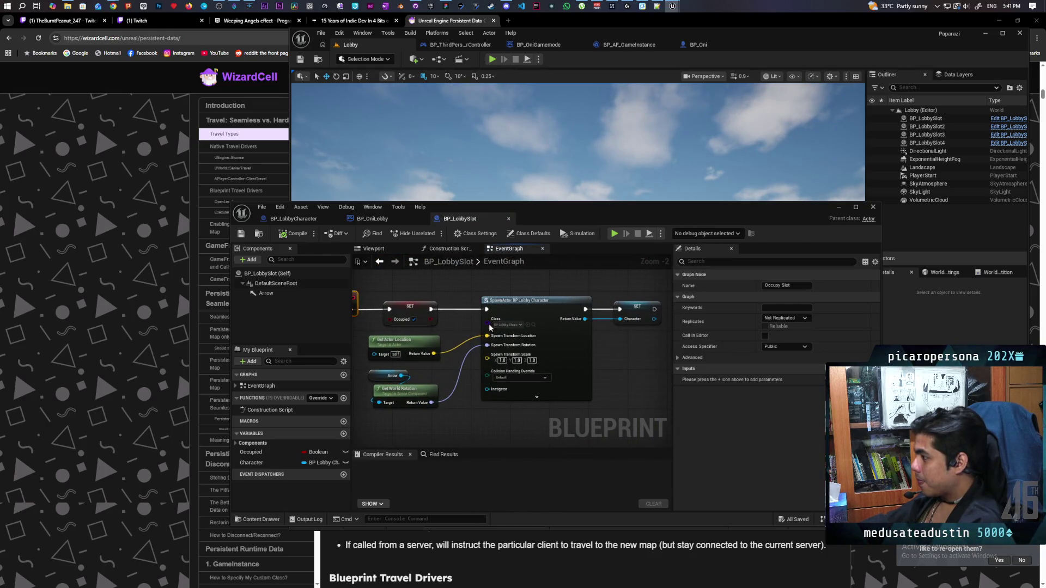
pyautogui.scroll(-5, 461, 338)
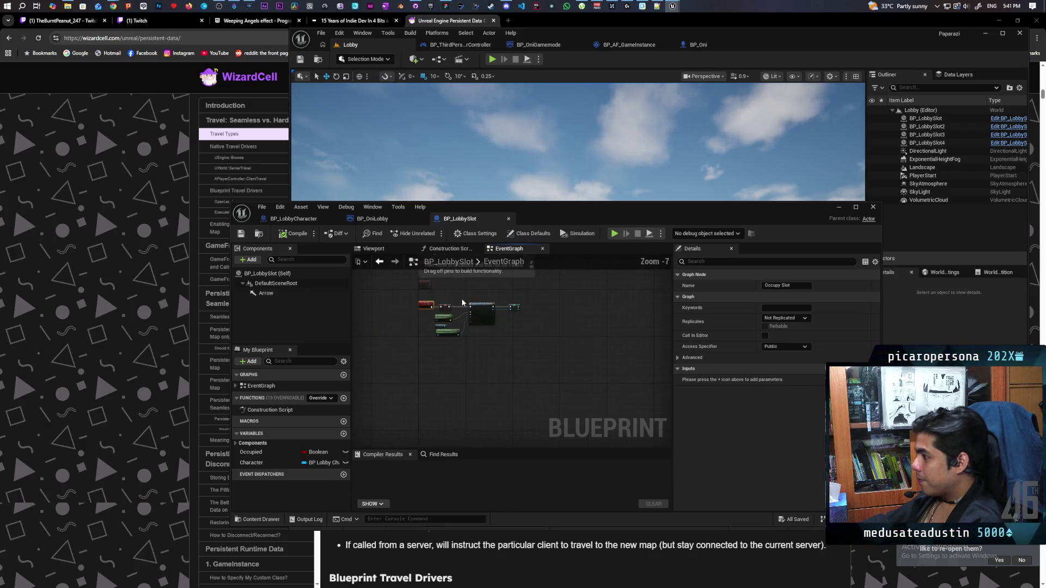
pyautogui.scroll(4, 459, 335)
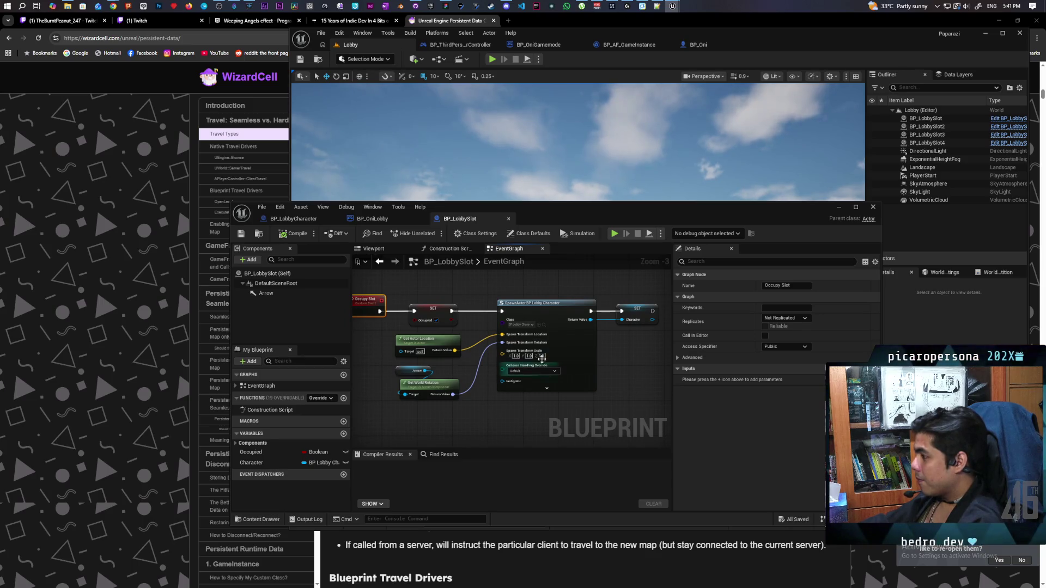
pyautogui.click(541, 325)
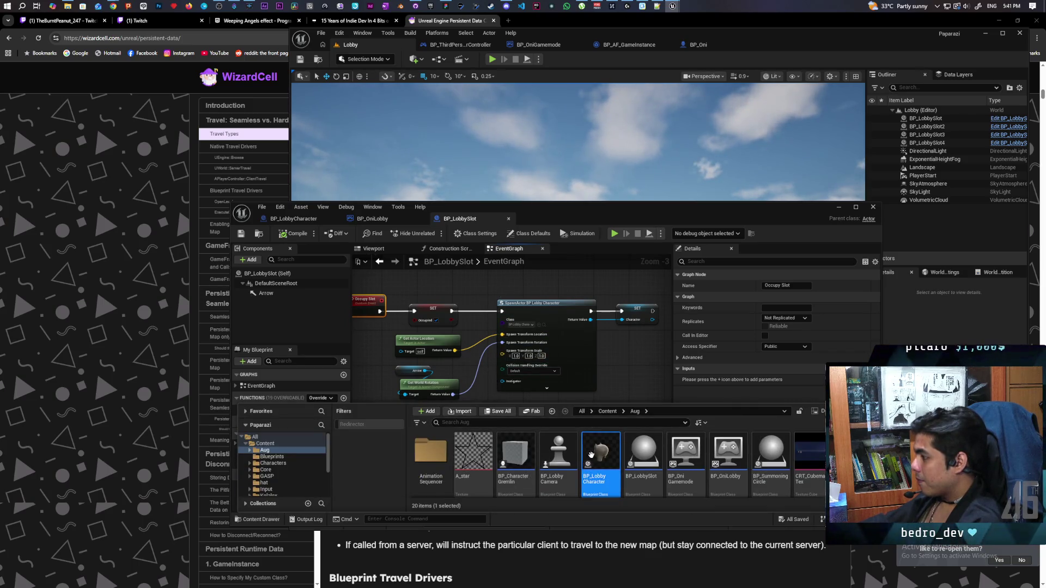
# Open BP_LobbyCharacter's EventGraph maximized and shift the Random Float node slightly left.
pyautogui.doubleClick(599, 478)
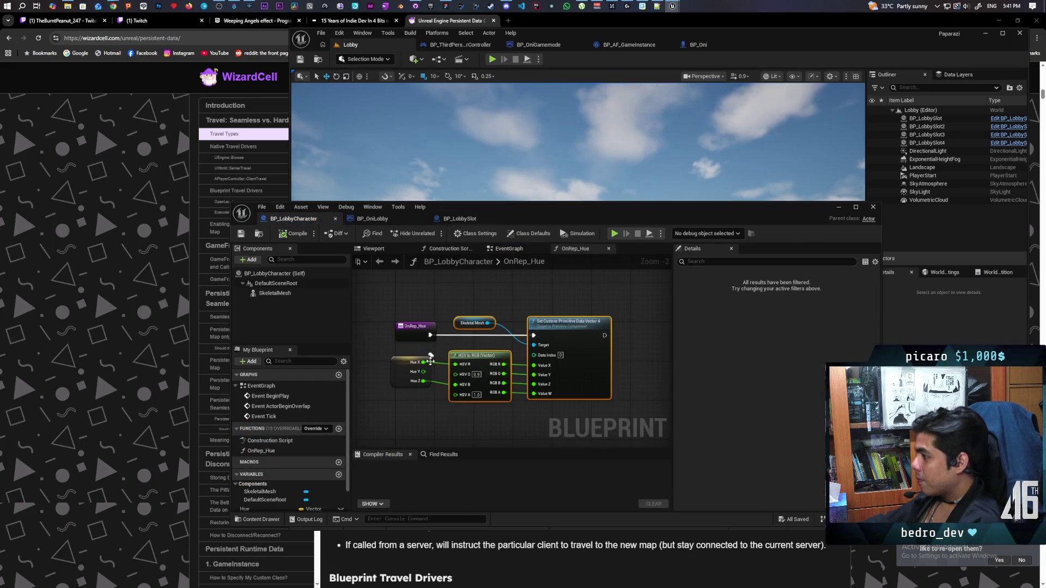
pyautogui.click(509, 248)
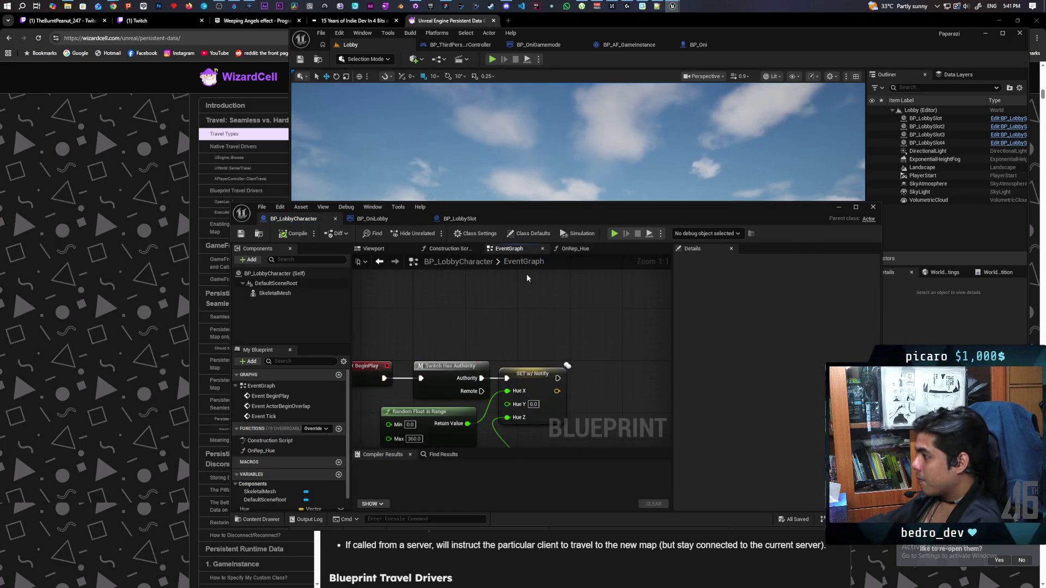
pyautogui.scroll(2, 462, 364)
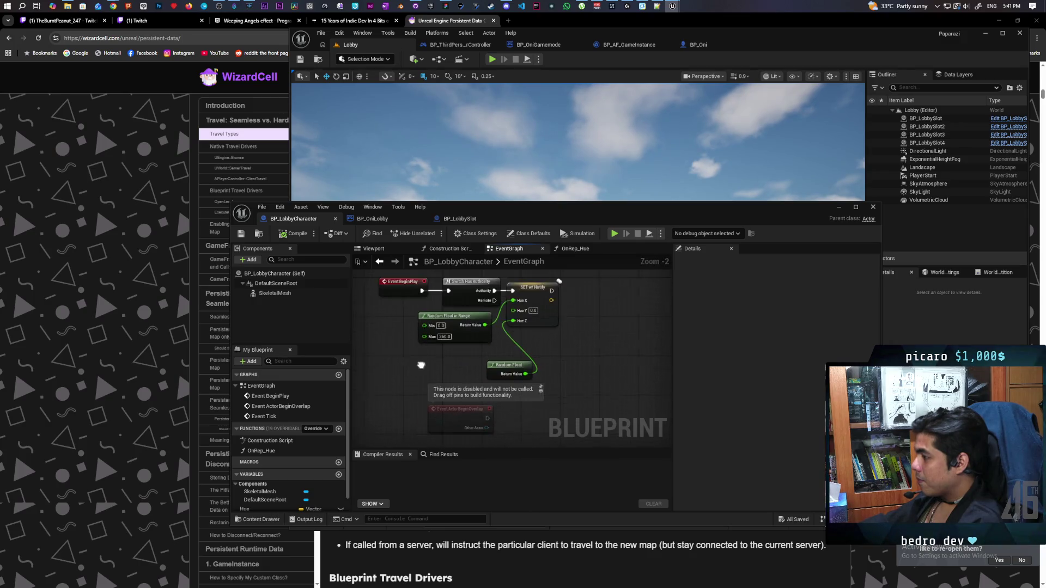
pyautogui.moveTo(416, 374); pyautogui.dragTo(609, 316)
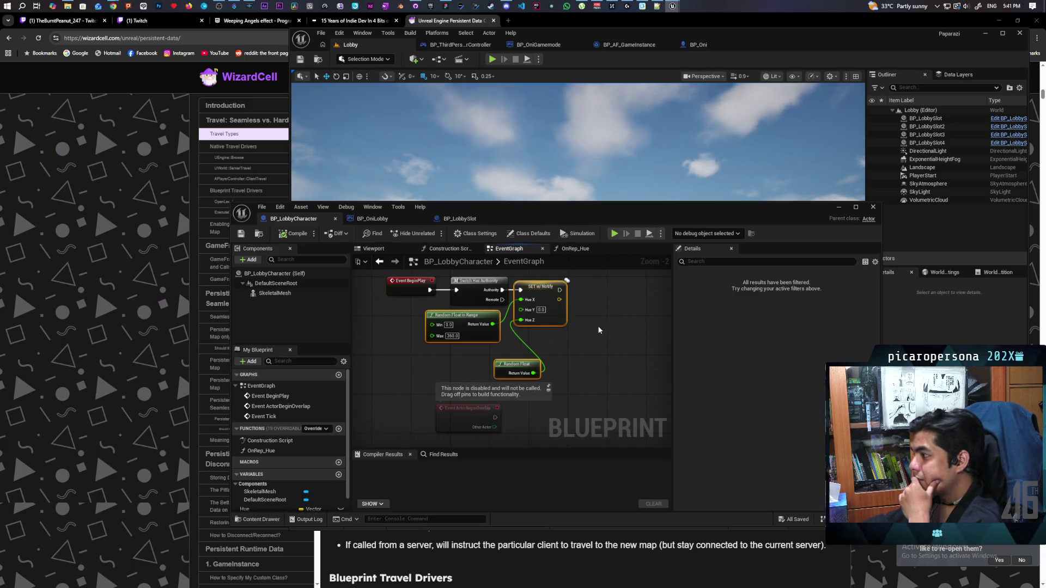
pyautogui.doubleClick(538, 219)
pyautogui.scroll(2, 535, 294)
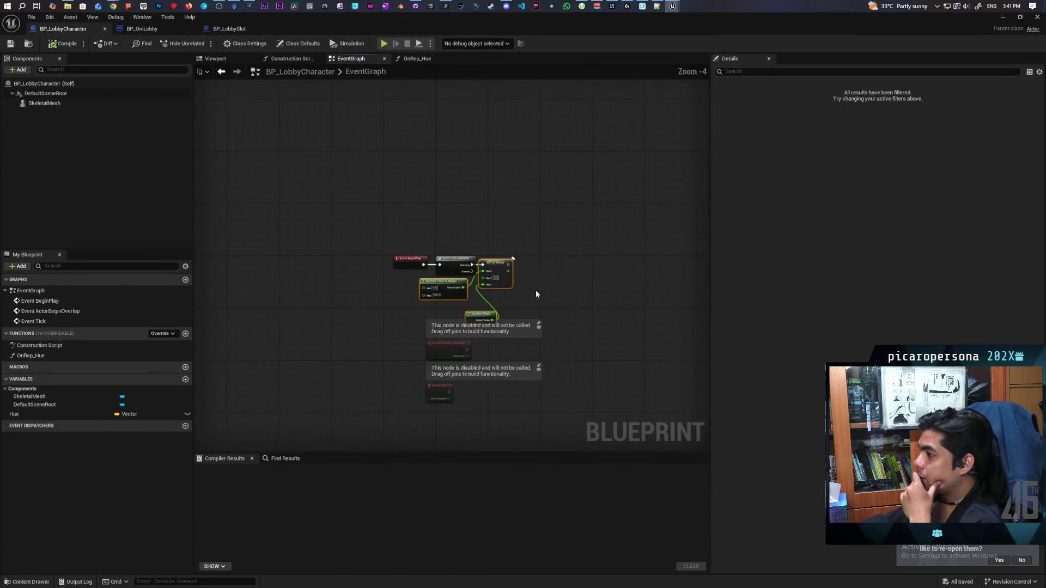
pyautogui.click(535, 335)
pyautogui.moveTo(535, 335)
pyautogui.mouseDown()
pyautogui.moveTo(461, 335)
pyautogui.moveTo(545, 278)
pyautogui.mouseUp()
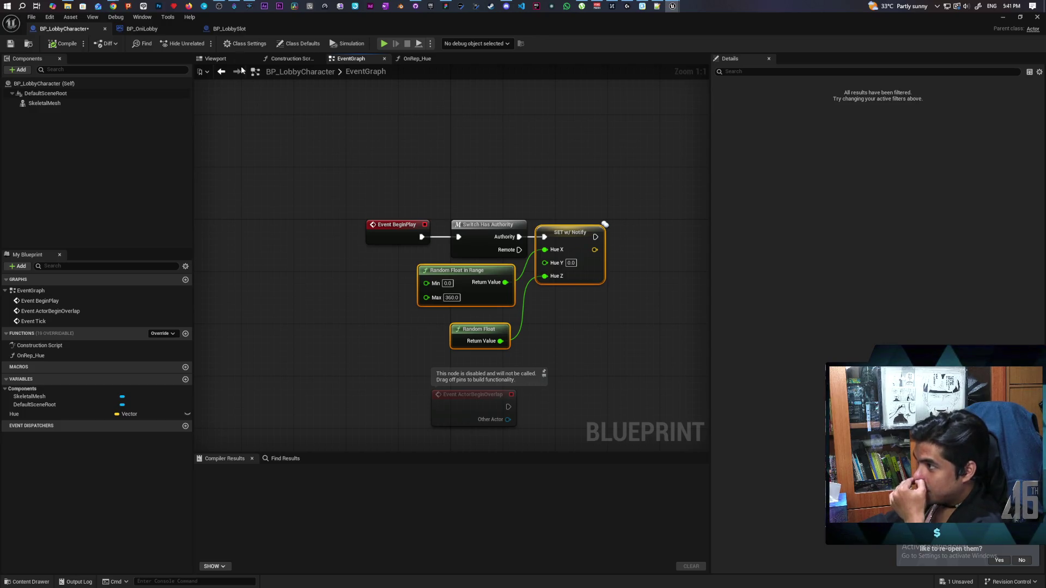
# Glance at BP_OniLobby, then search the top Content folder for 'third per' and close the drawer.
pyautogui.click(142, 29)
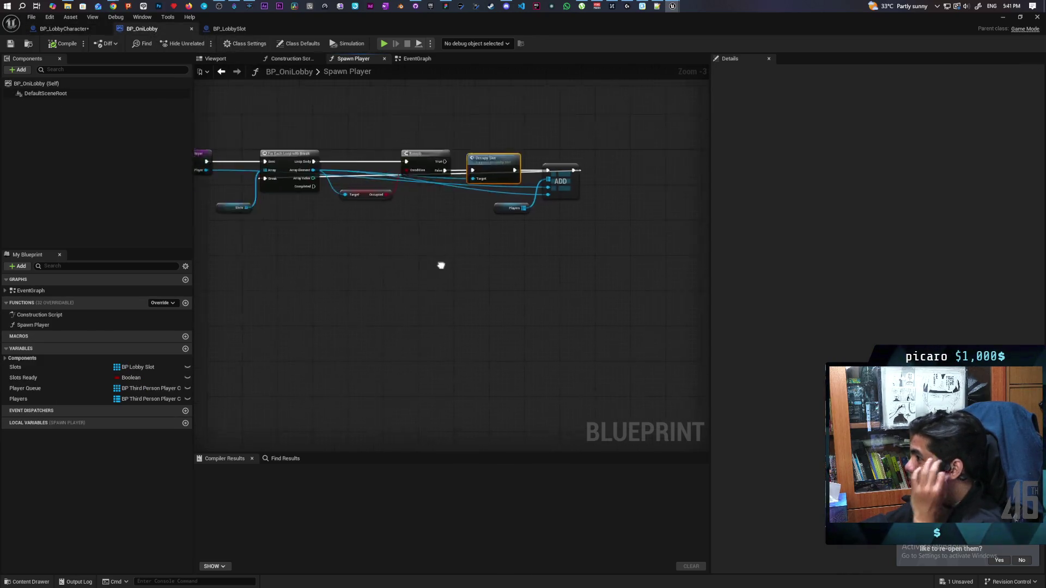
pyautogui.click(64, 28)
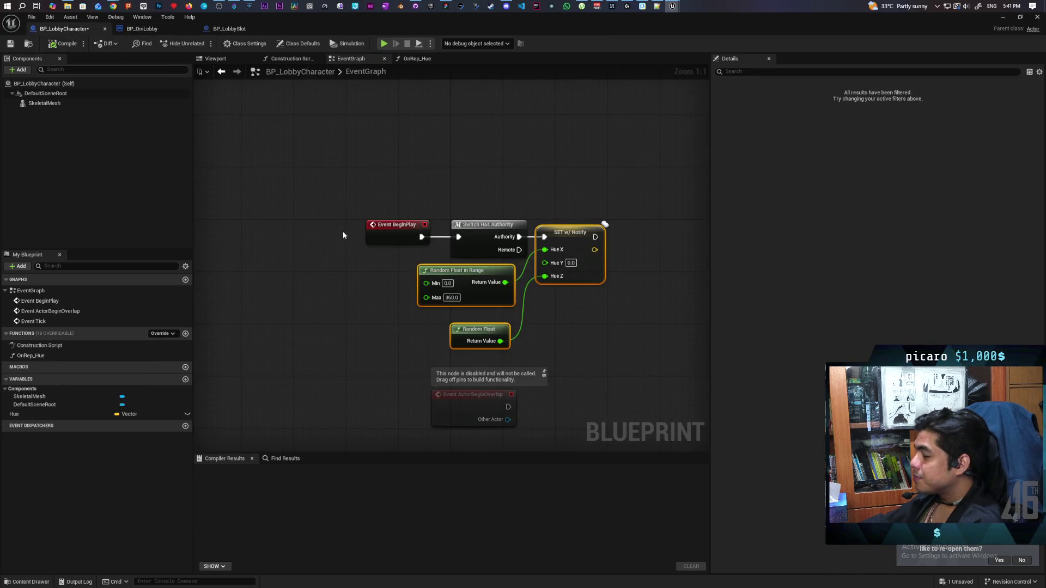
pyautogui.click(41, 582)
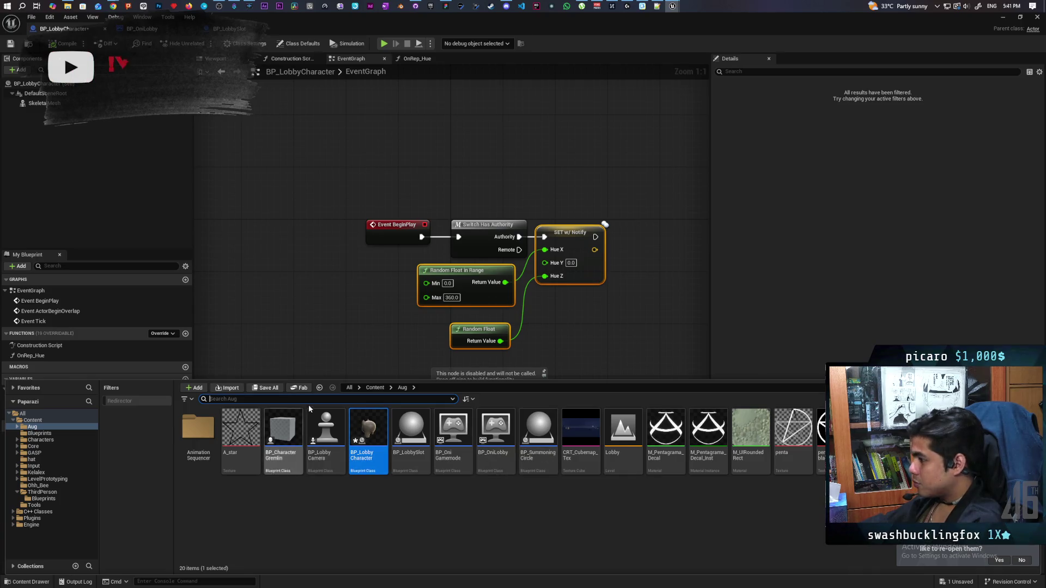
pyautogui.click(375, 387)
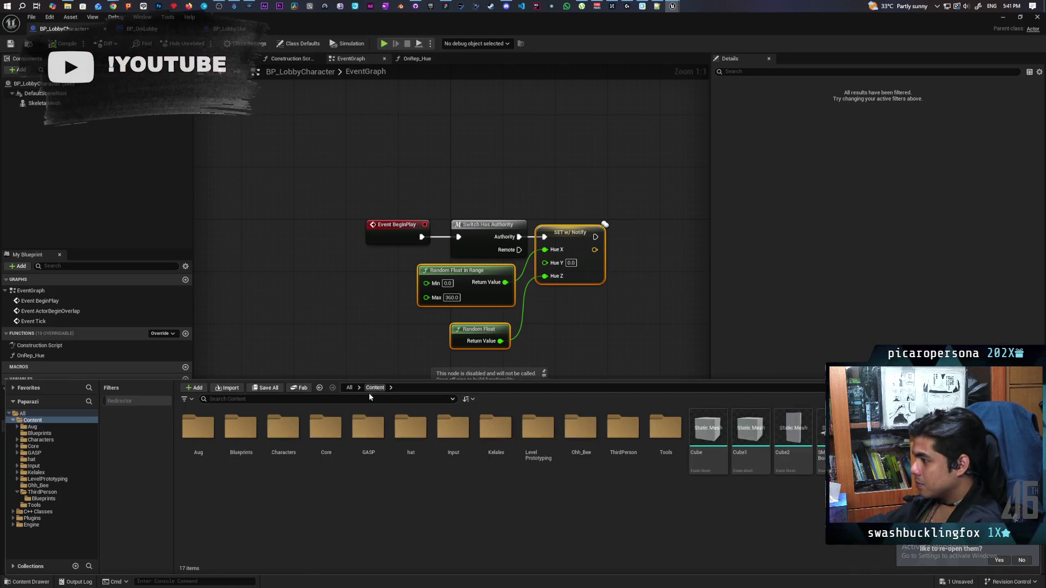
pyautogui.write('third per')
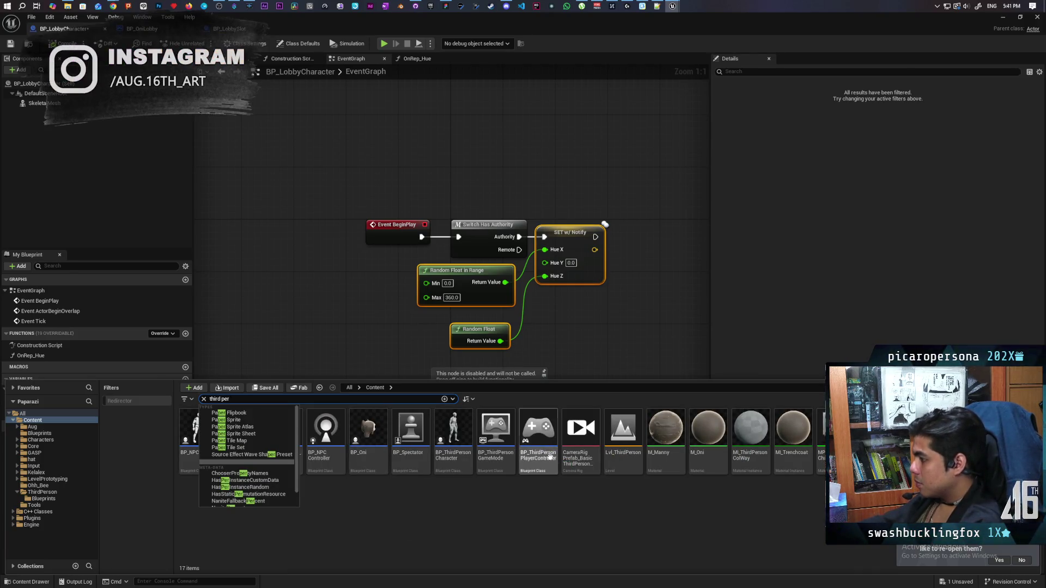
pyautogui.hotkey('ctrl', 'space')
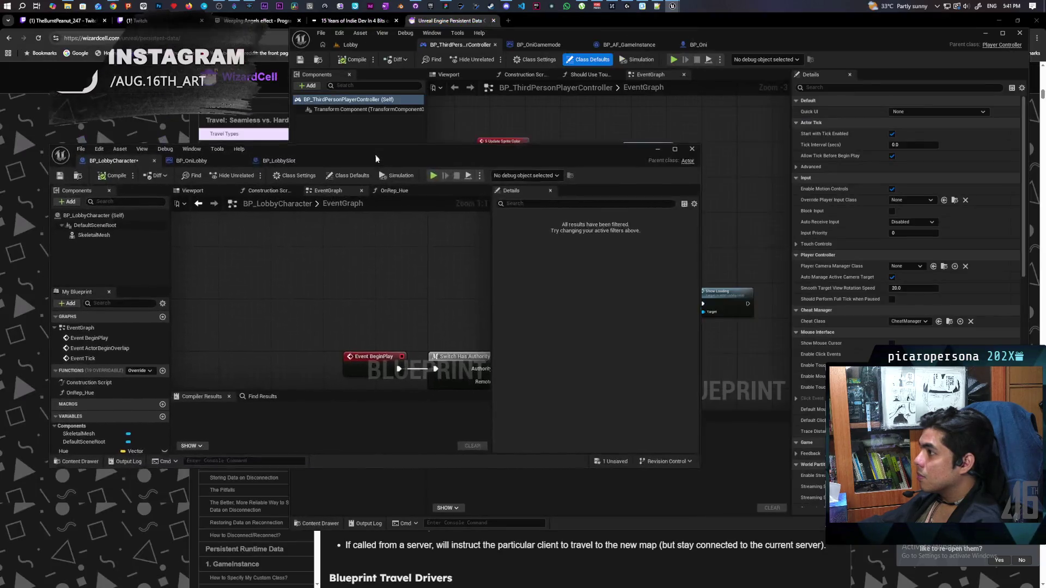
# Float BP_ThirdPersonPlayerController in its own window and select its five-node Update Sprite Color chain.
pyautogui.doubleClick(349, 19)
pyautogui.moveTo(461, 44)
pyautogui.mouseDown()
pyautogui.moveTo(429, 126)
pyautogui.moveTo(359, 191)
pyautogui.moveTo(412, 194)
pyautogui.moveTo(419, 204)
pyautogui.moveTo(423, 196)
pyautogui.mouseUp()
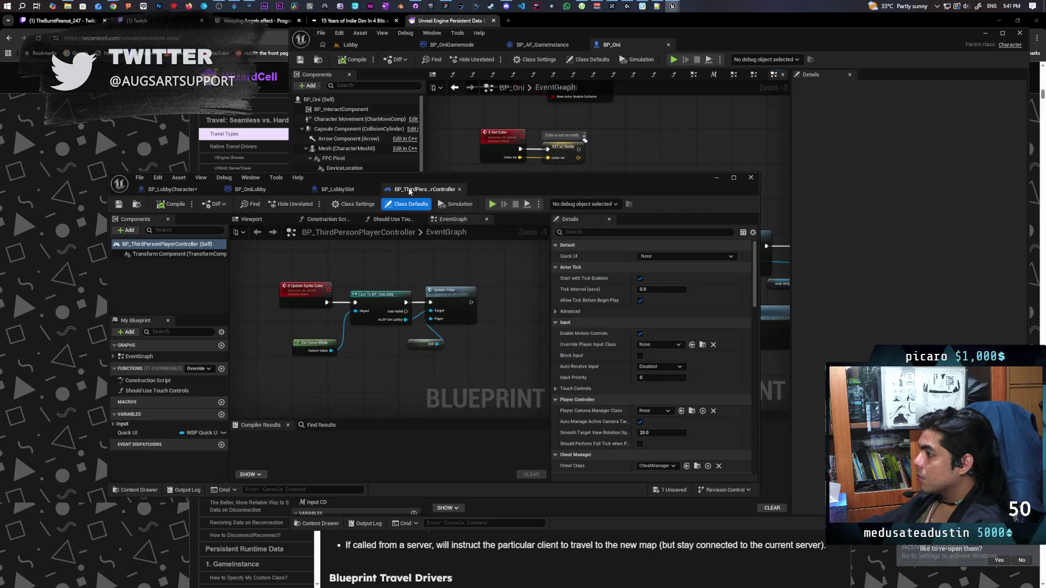
pyautogui.scroll(-3, 395, 289)
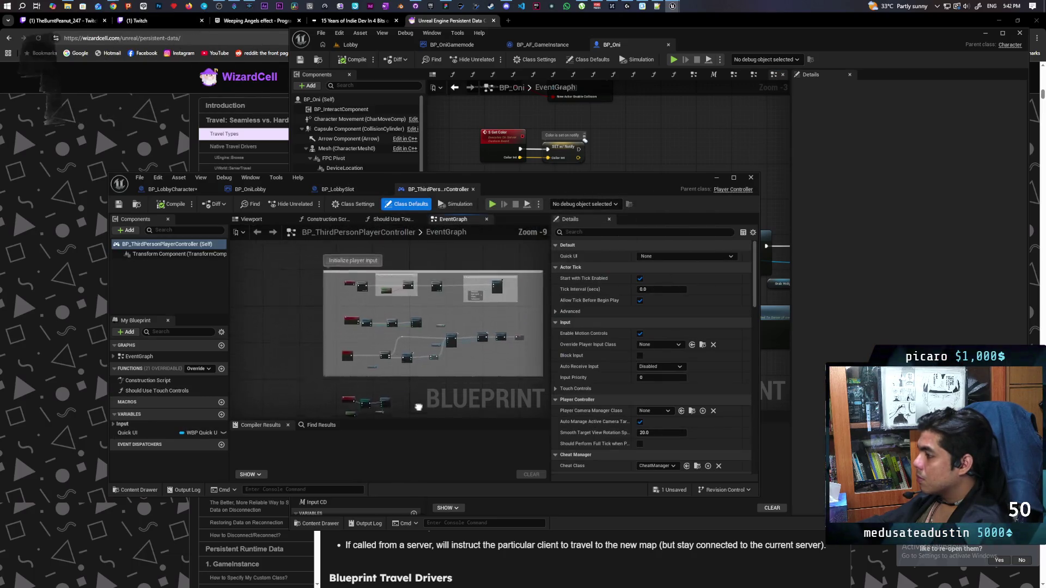
pyautogui.scroll(6, 376, 389)
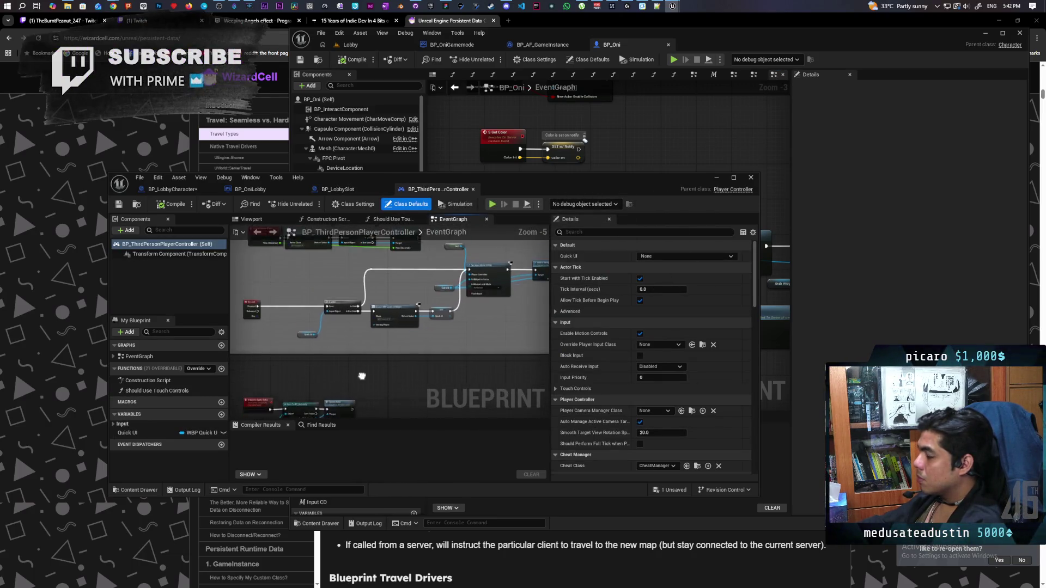
pyautogui.moveTo(396, 296)
pyautogui.mouseDown()
pyautogui.moveTo(431, 370)
pyautogui.moveTo(424, 348)
pyautogui.mouseUp()
pyautogui.moveTo(479, 307); pyautogui.dragTo(474, 346)
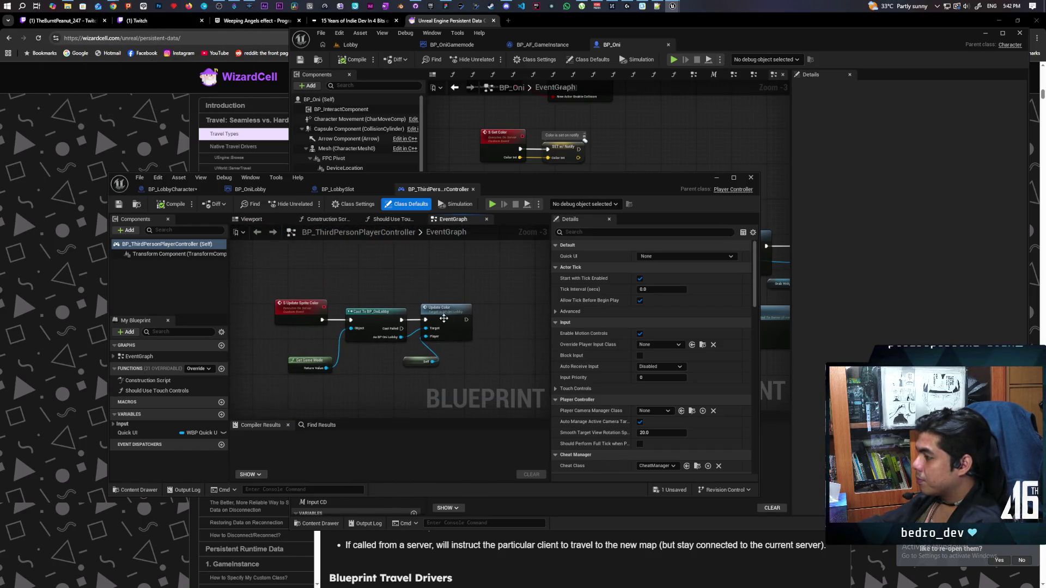
pyautogui.moveTo(292, 284); pyautogui.dragTo(450, 381)
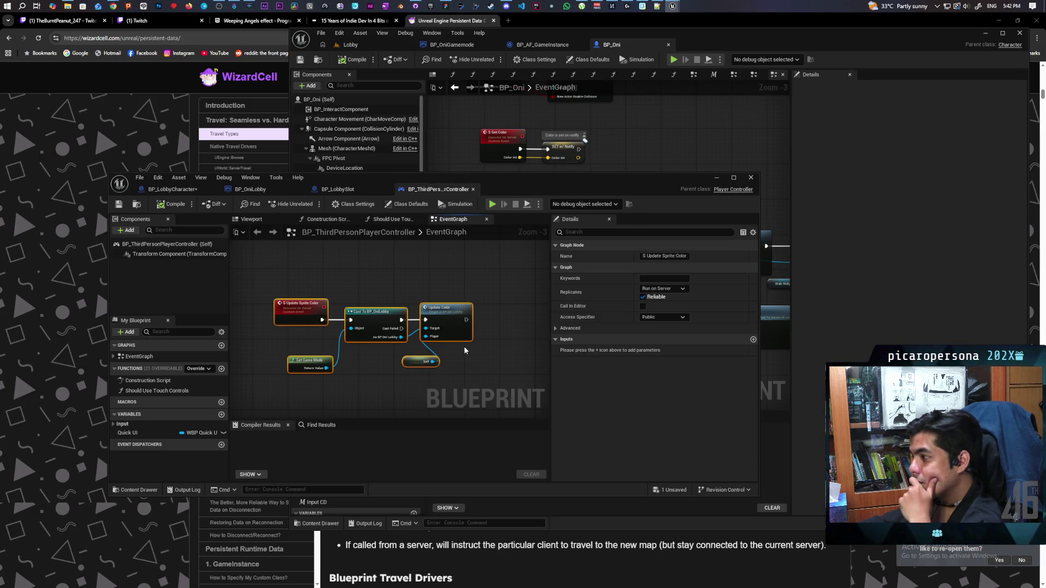
# Jump to BP_OniLobby's Update Color event and review its Branch and SET w/ Notify logic.
pyautogui.doubleClick(446, 316)
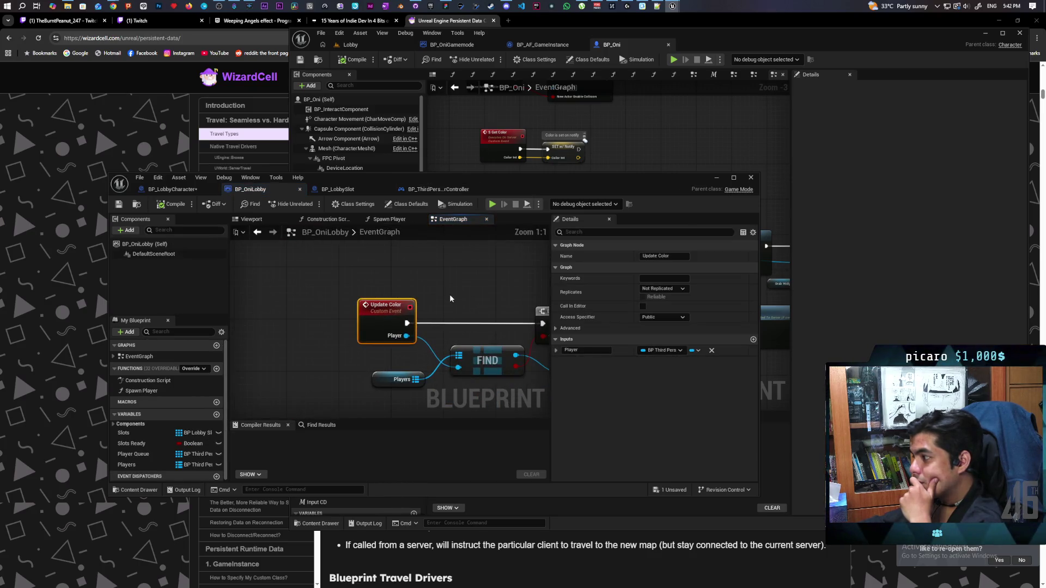
pyautogui.scroll(-2, 443, 296)
pyautogui.moveTo(545, 337); pyautogui.dragTo(414, 319)
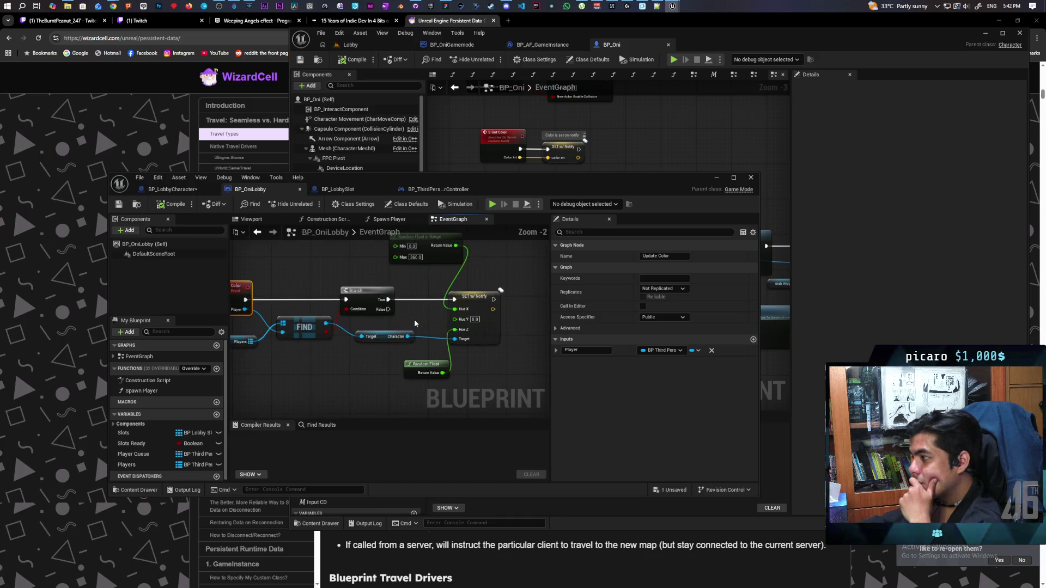
pyautogui.scroll(-1, 414, 319)
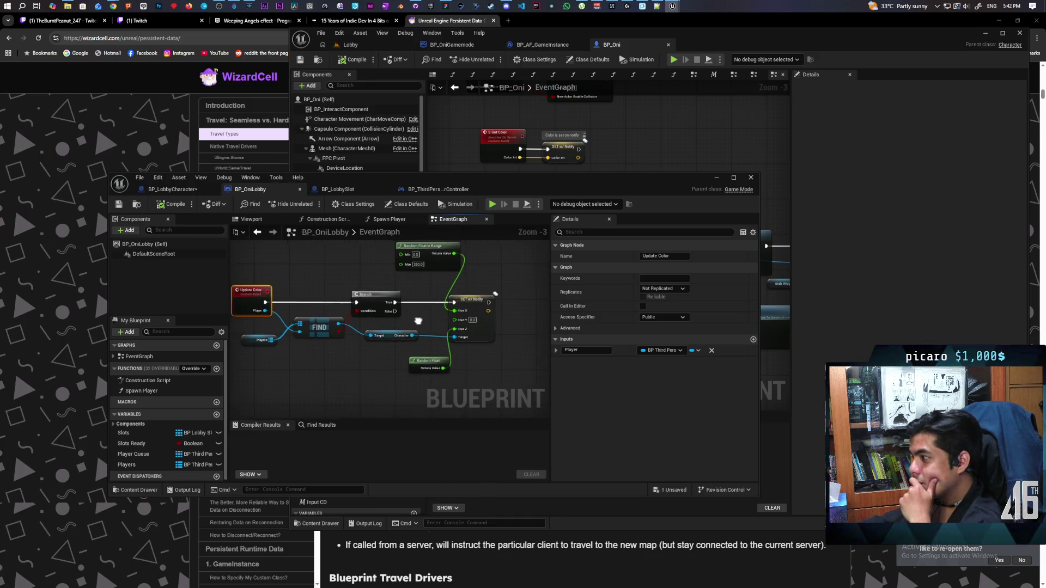
pyautogui.moveTo(418, 321); pyautogui.dragTo(454, 319)
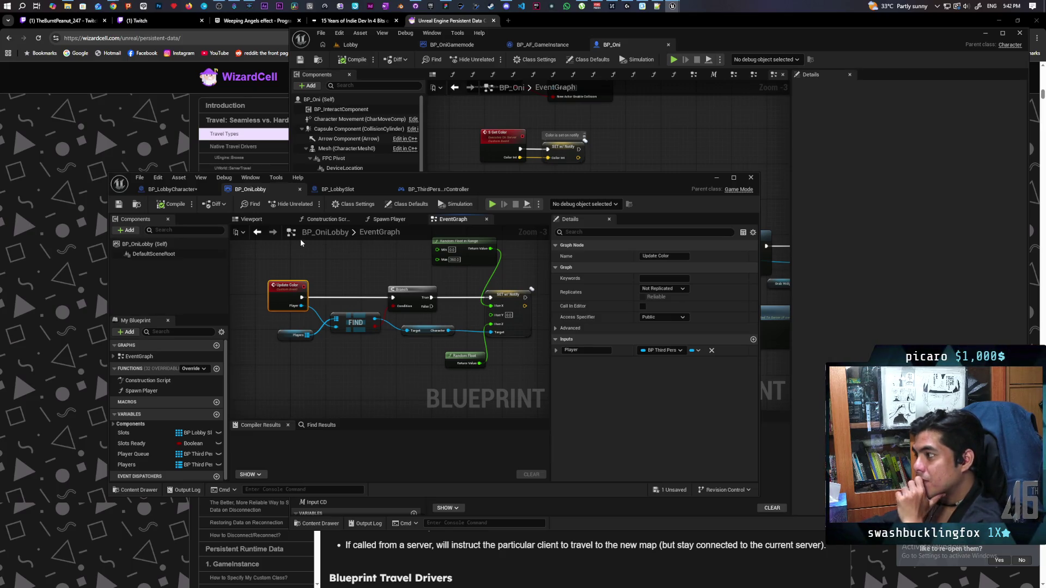
# Back in BP_LobbyCharacter, open the OnRep_Hue function graph and recentre its nodes.
pyautogui.click(172, 189)
pyautogui.moveTo(380, 327)
pyautogui.mouseDown()
pyautogui.moveTo(348, 288)
pyautogui.moveTo(290, 256)
pyautogui.mouseUp()
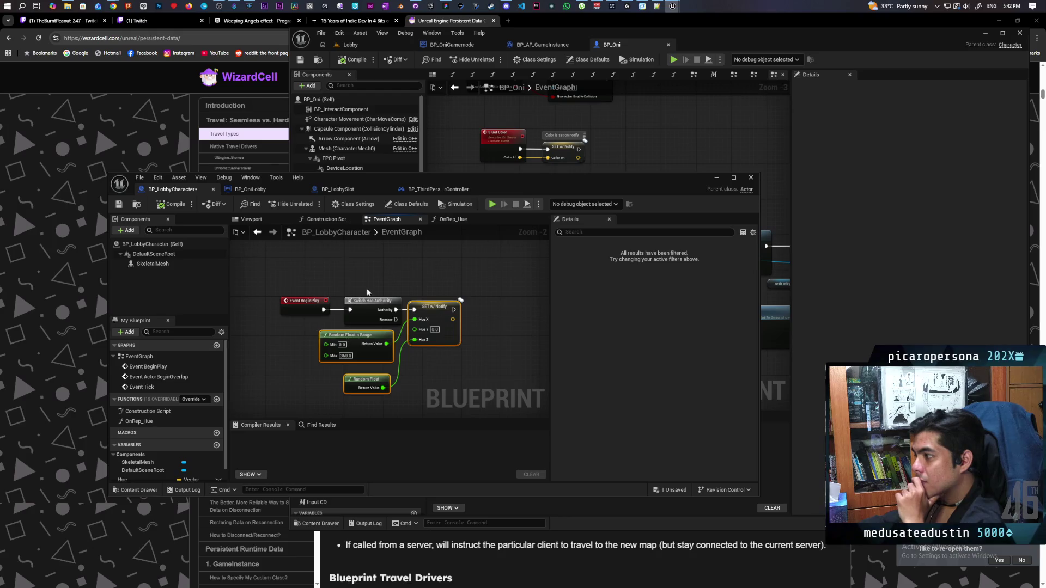
pyautogui.click(453, 222)
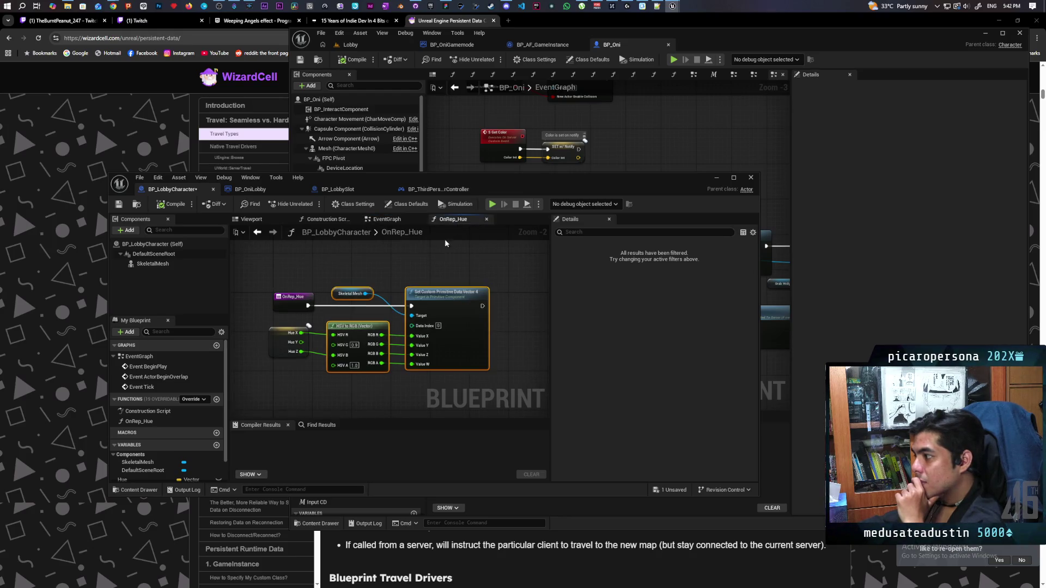
pyautogui.moveTo(393, 280); pyautogui.dragTo(367, 271)
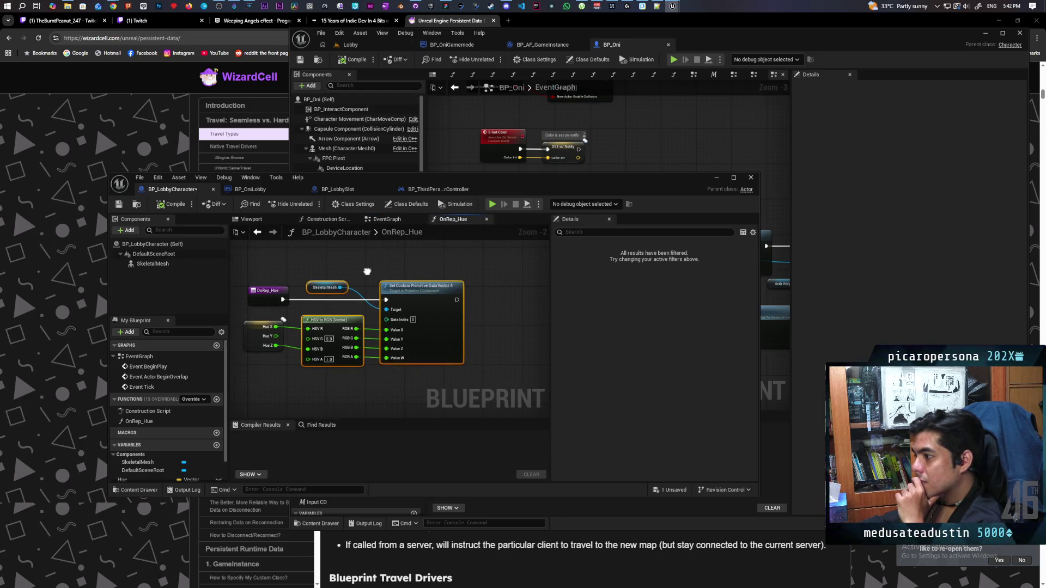
# Search the OnRep_Hue graph's action list for 'locally control', replacing the earlier 'is locally' text.
pyautogui.rightClick(493, 314)
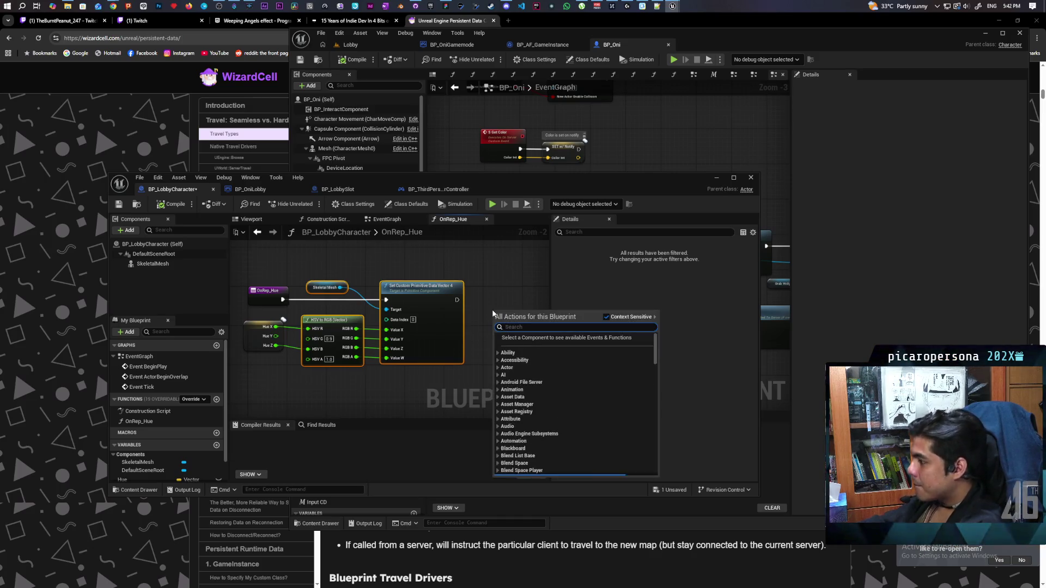
pyautogui.write('is locally')
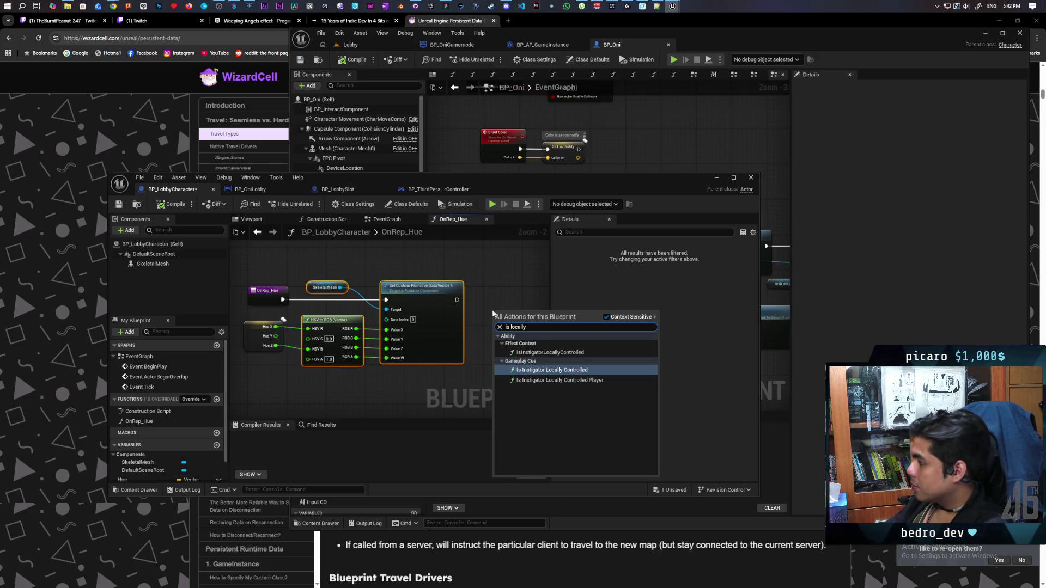
pyautogui.press('BackSpace')
pyautogui.press('BackSpace')
pyautogui.press('BackSpace')
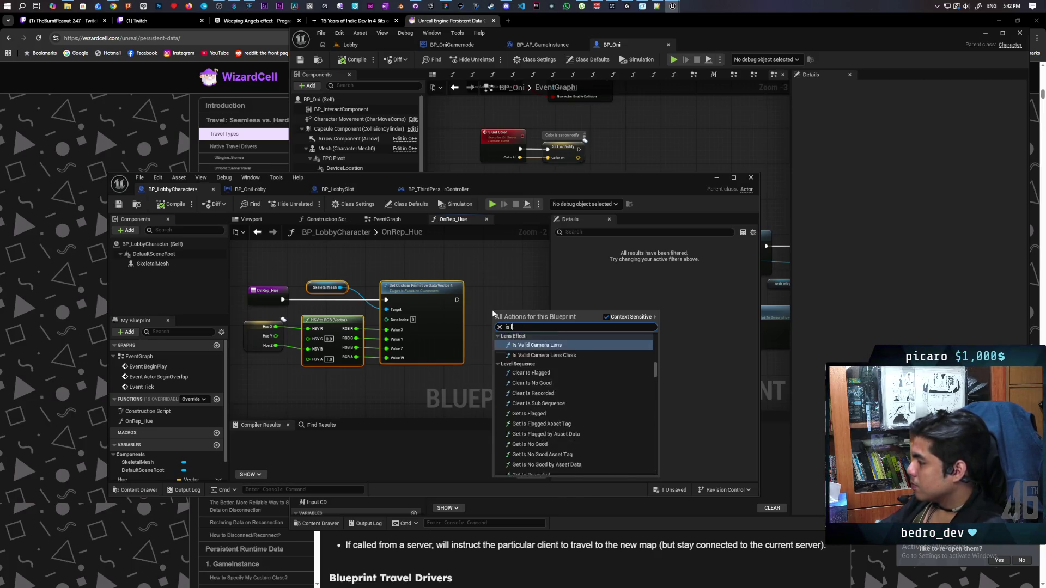
pyautogui.write('locall')
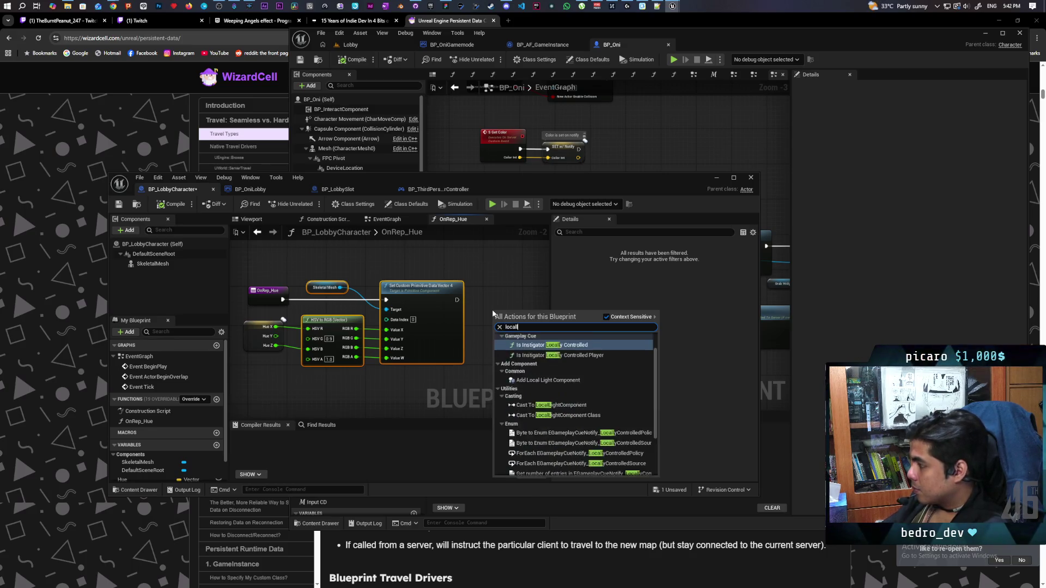
pyautogui.write('y control')
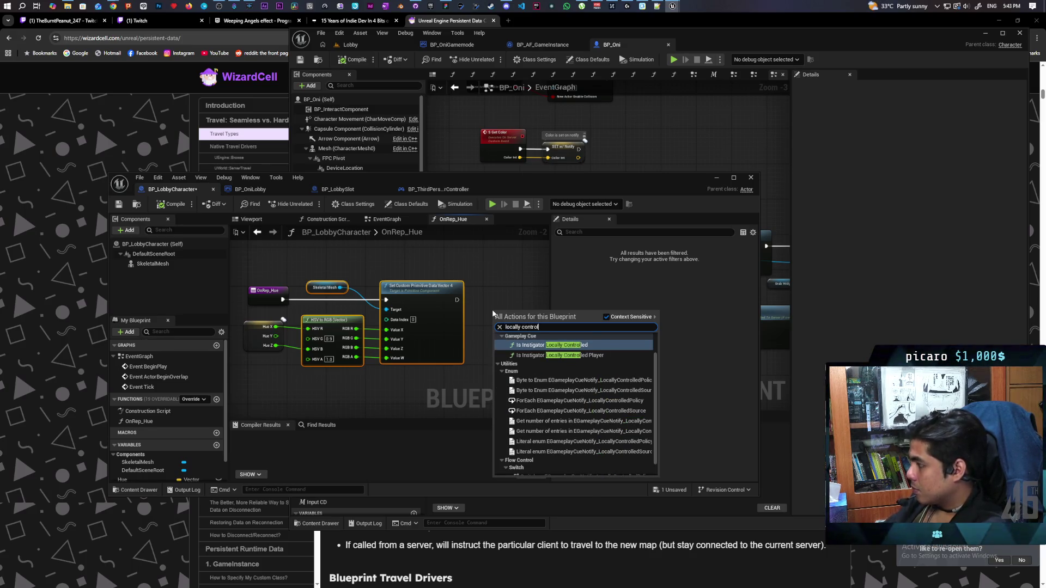